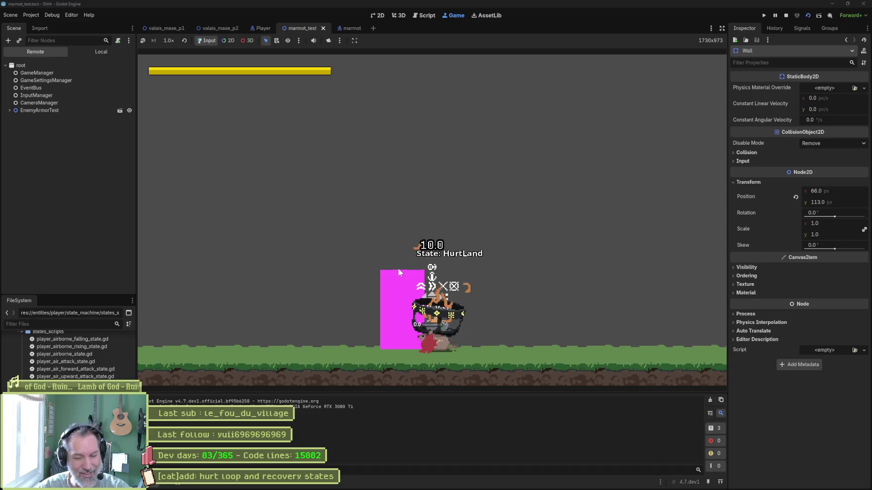
Stop the running test game to get back to the marmot_test scene in the 2D editor
key(F8)
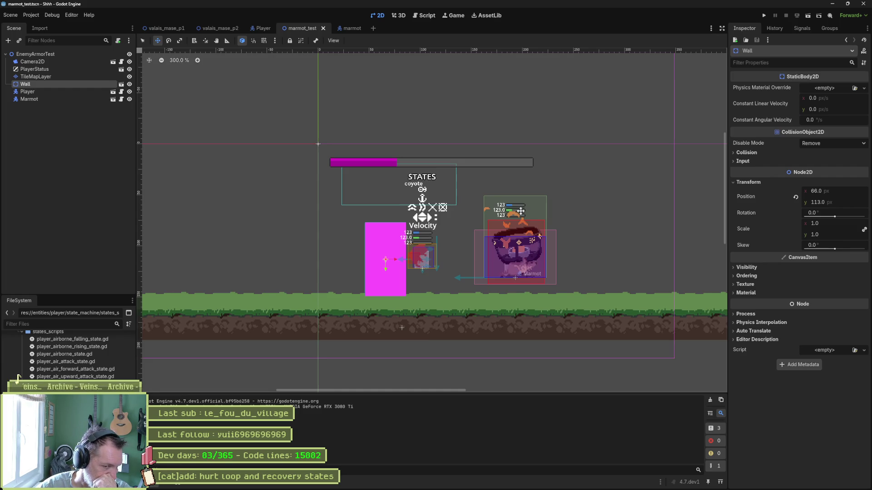
Run the marmot_test scene again with F6 after glancing at the Debug menu
click(46, 14)
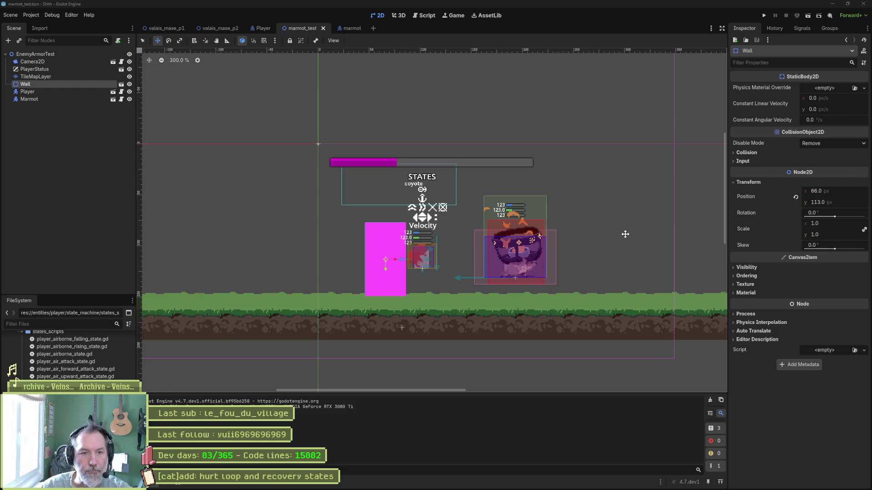
key(F6)
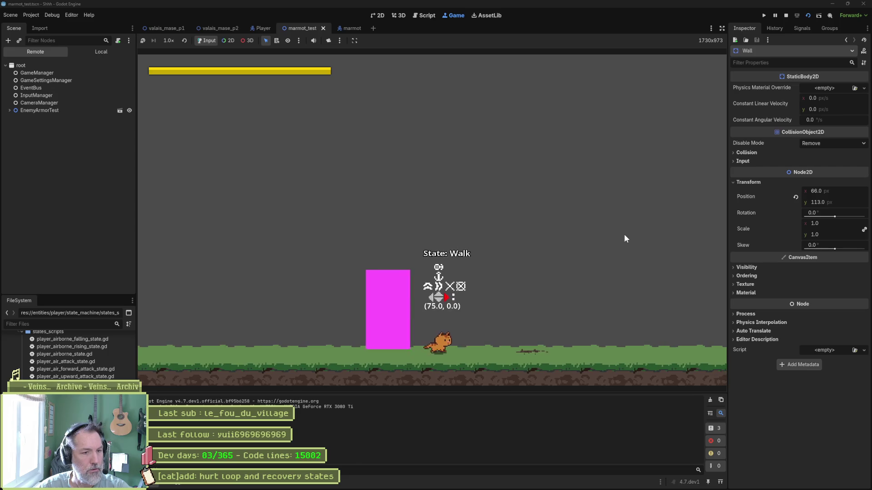
Walk the cat right and back left until the enemy knocks it into HurtLand, then stop the game
key(d)
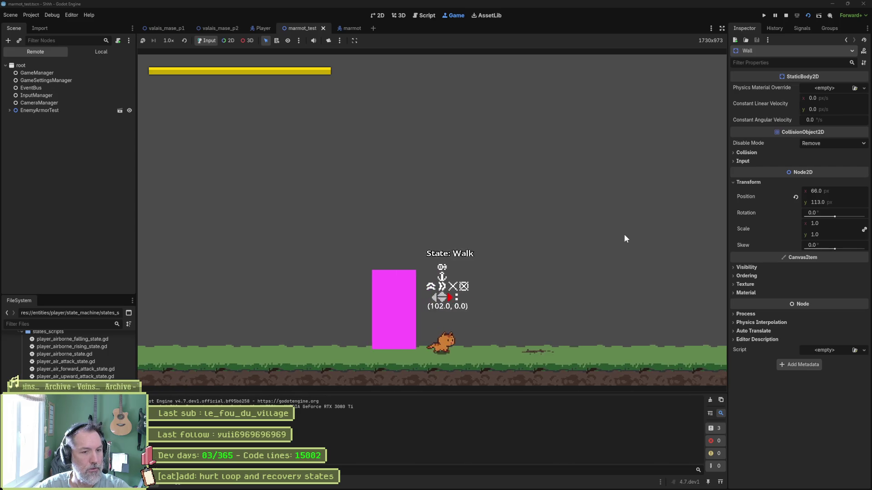
key(a)
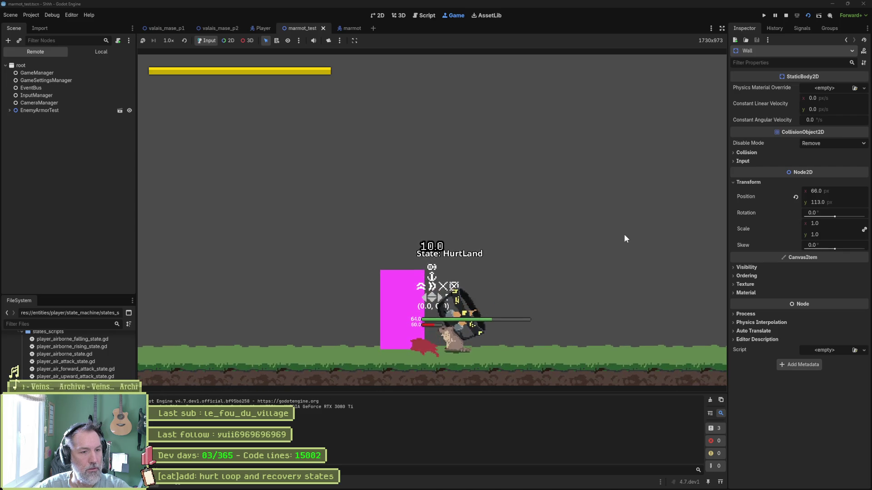
key(F8)
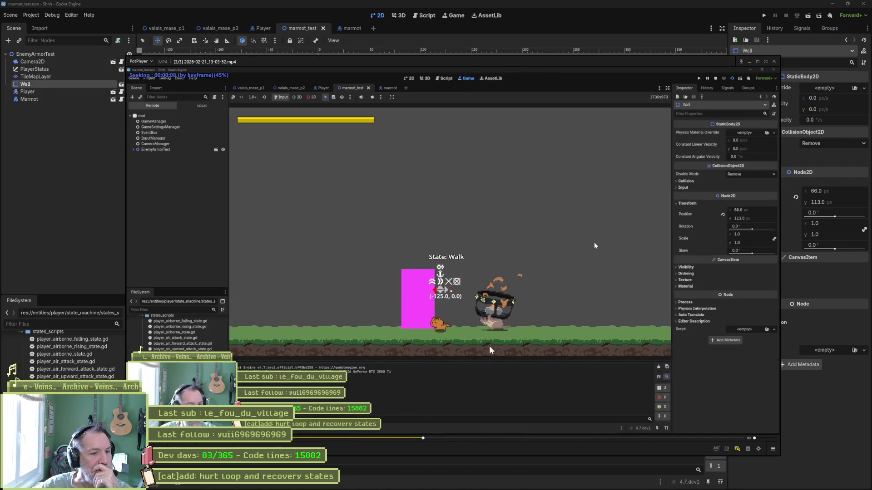
Pause the clip and step frame by frame through the cat's HurtLoop, HurtLand and Idle states
key(space)
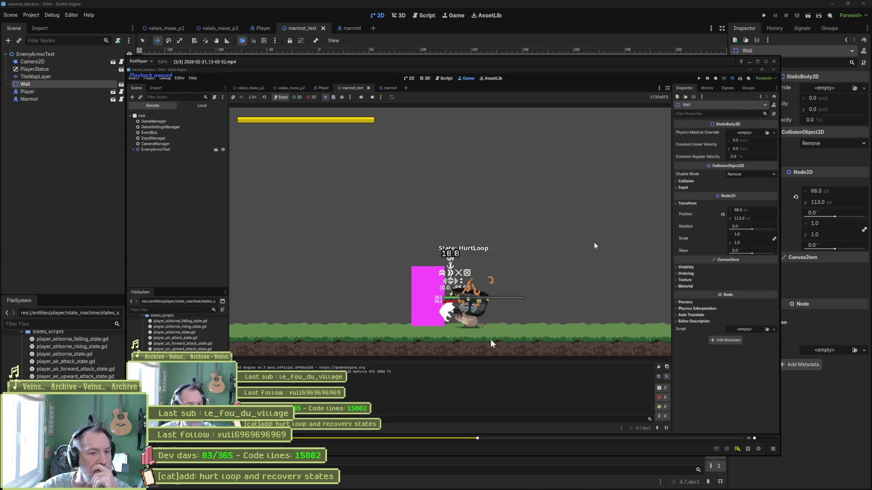
key(f)
key(f)
key(f)
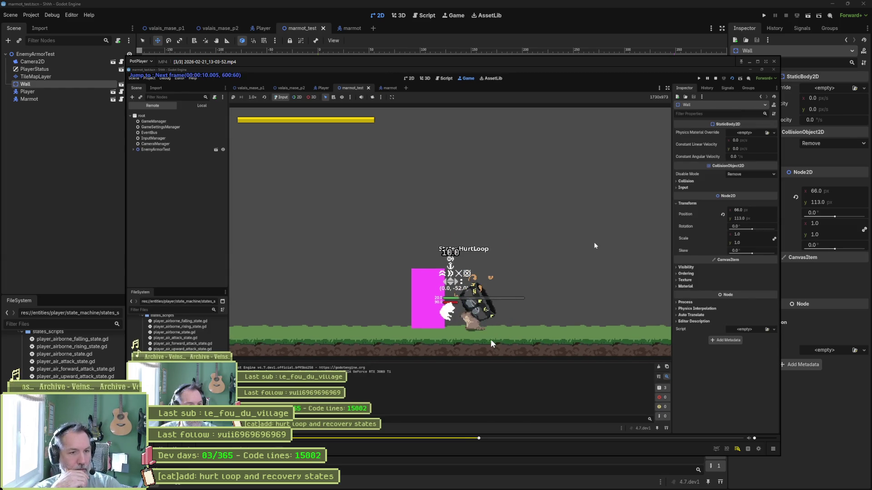
key(f)
key(f)
key(f)
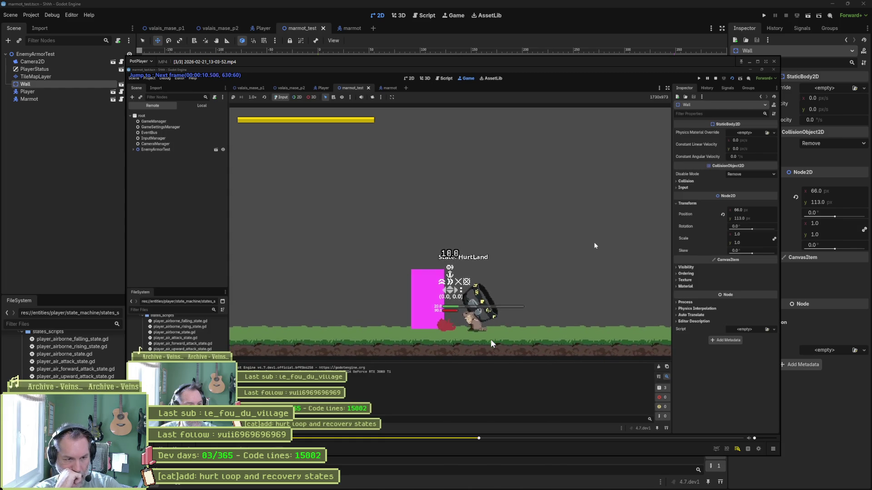
key(f)
key(f)
key(f)
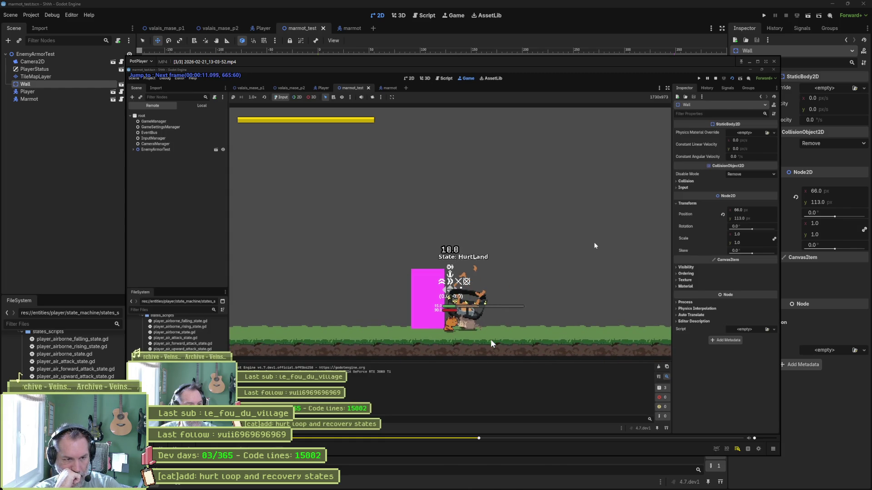
key(f)
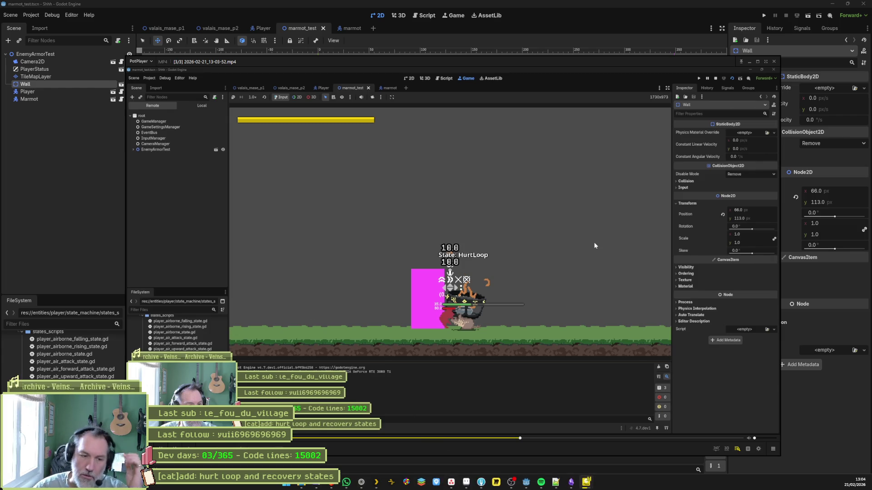
key(alt+Tab)
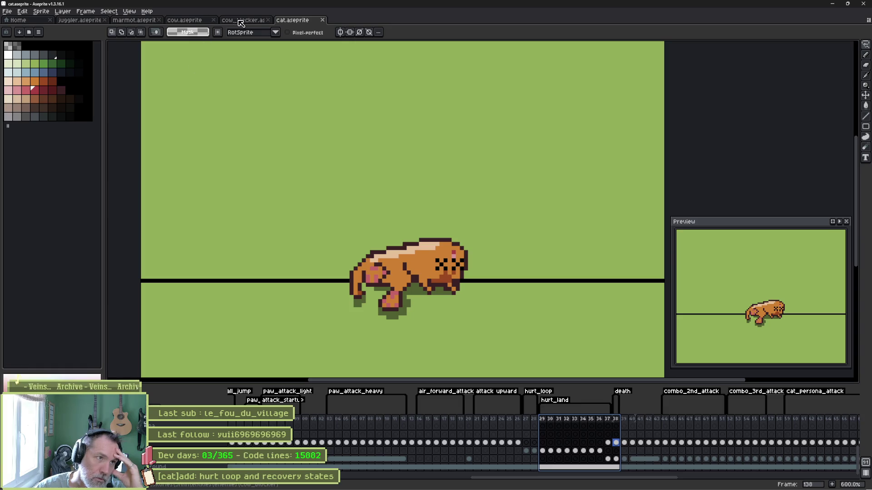
In marmot.aseprite, add six new frames after frame 60 to the has_hit animation, totalling 67 frames
click(132, 20)
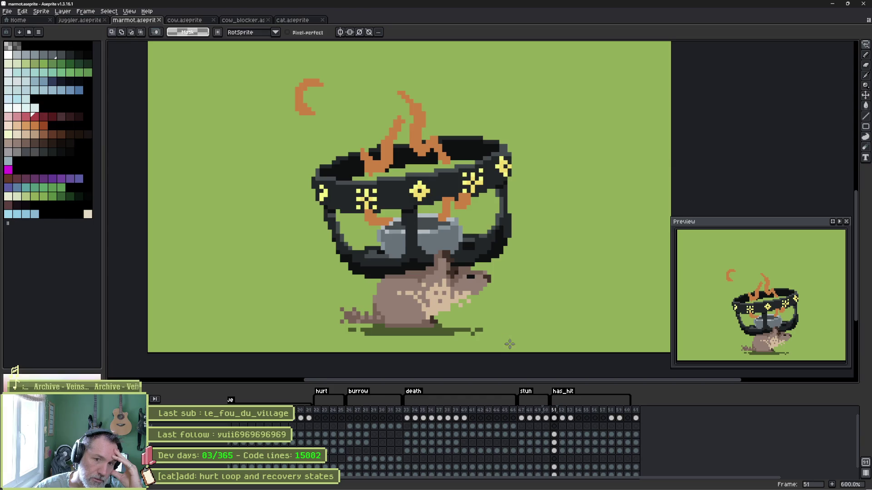
drag(558, 412, 629, 412)
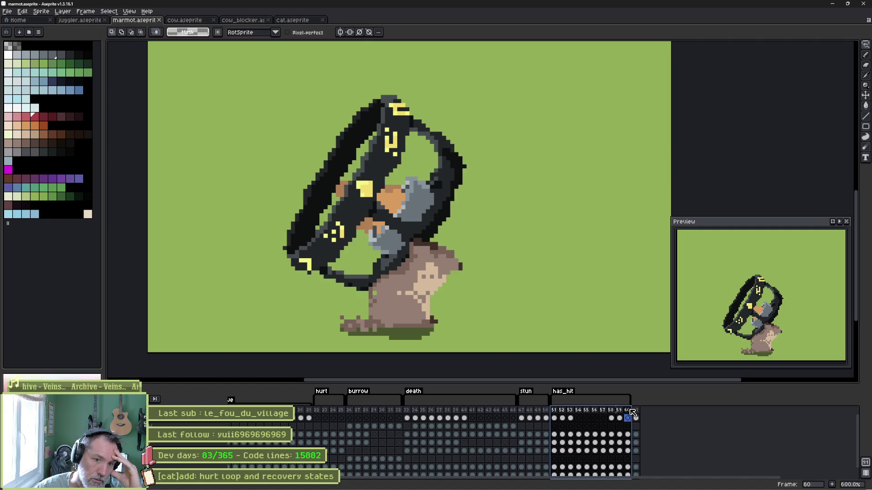
mouse_move(633, 411)
mouse_down()
mouse_move(620, 409)
mouse_move(629, 412)
mouse_up()
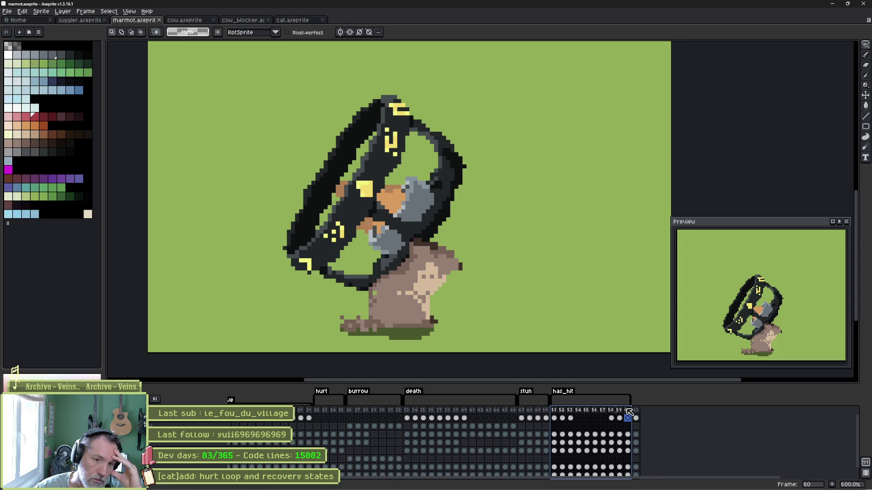
click(629, 411)
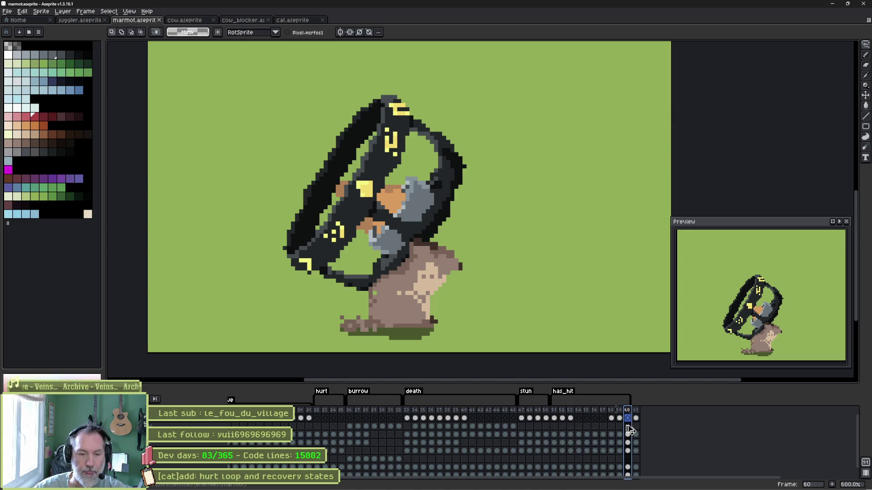
key(alt+n)
key(alt+n)
key(alt+n)
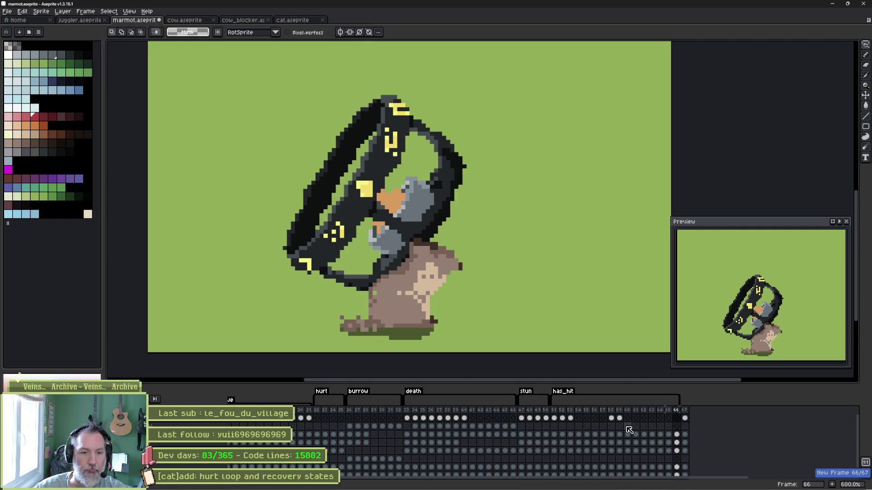
key(alt+Tab)
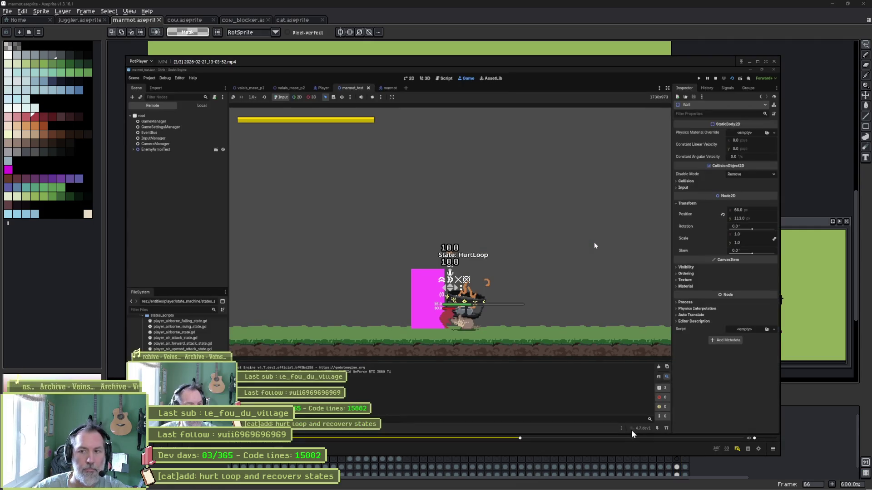
Reimport the marmot sprite from the updated Aseprite file, then rerun marmot_test
mouse_move(627, 488)
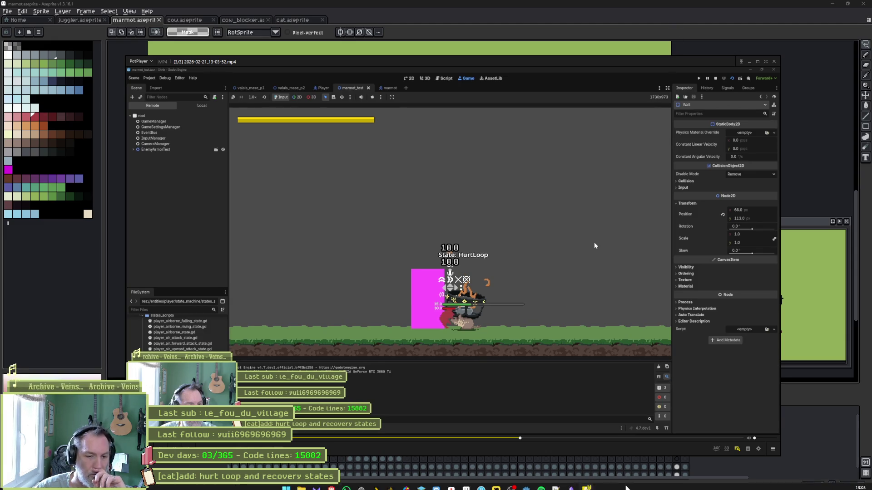
click(527, 488)
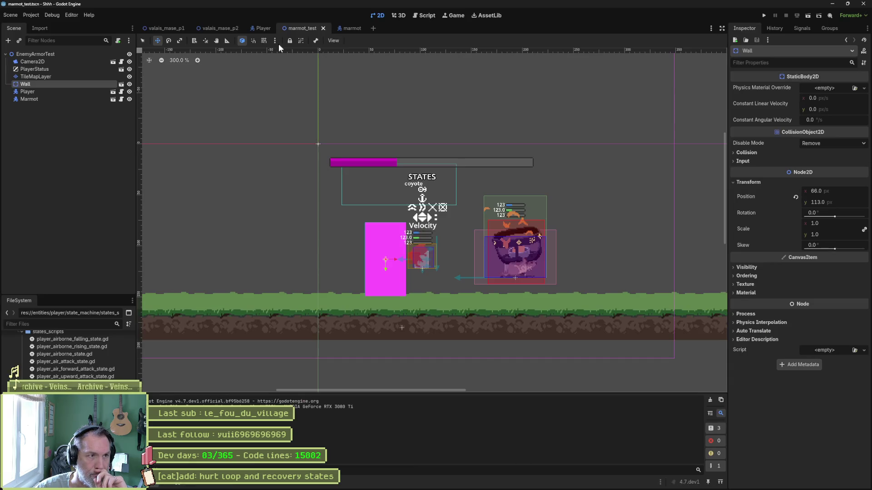
click(342, 30)
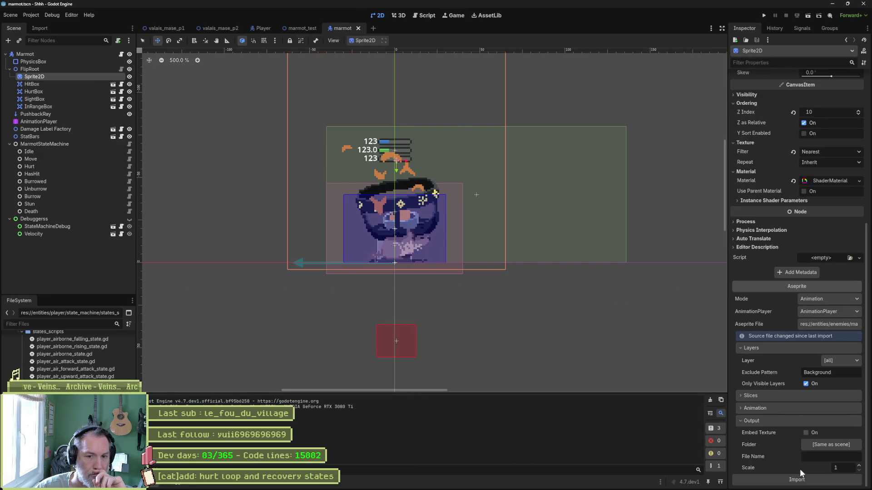
click(801, 475)
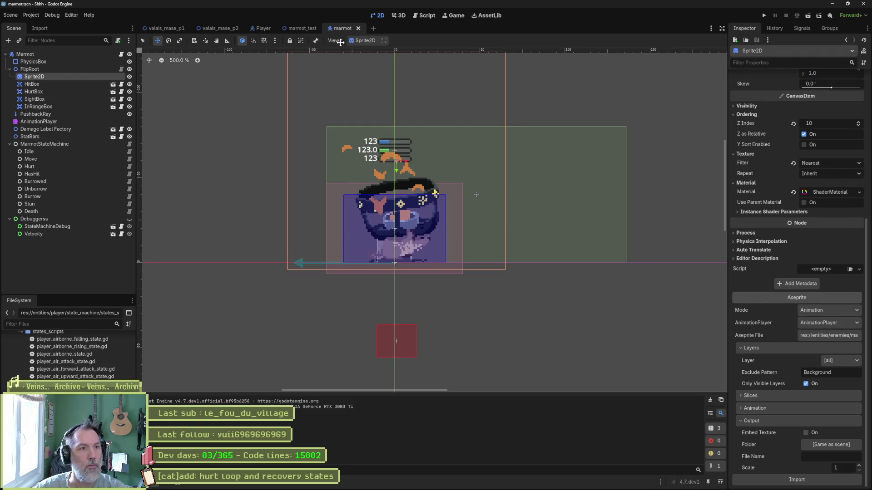
click(302, 28)
key(F6)
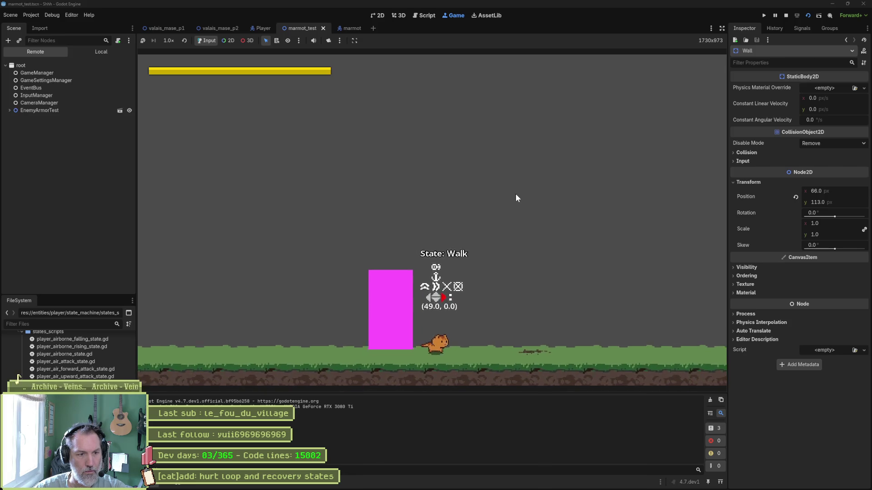
Walk the cat left into the enemy to confirm HurtLand, stop the game, and bring up Asana
key(Left)
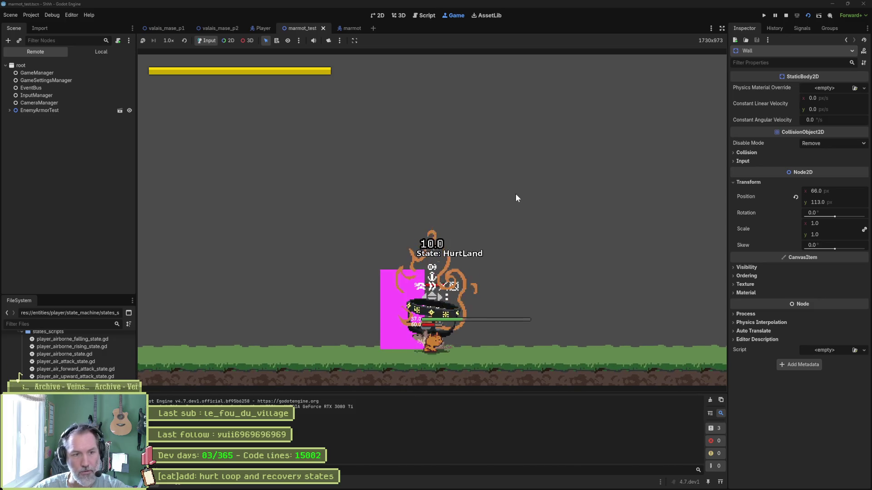
key(F8)
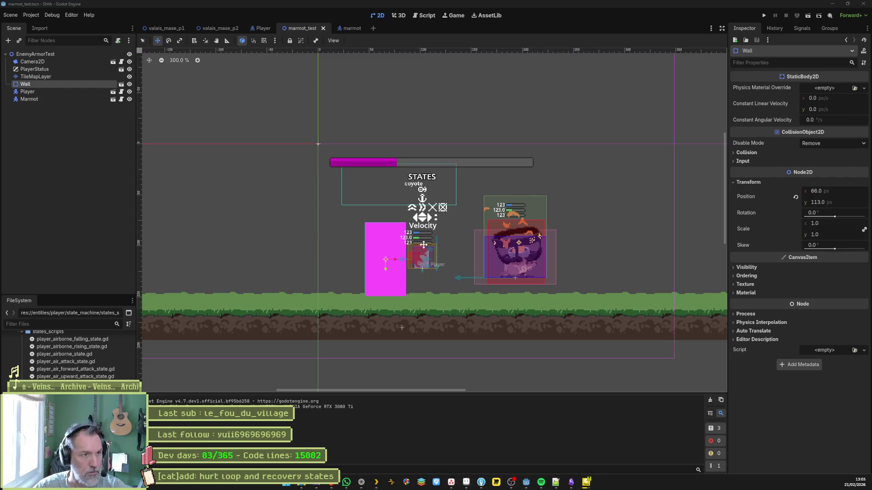
click(455, 485)
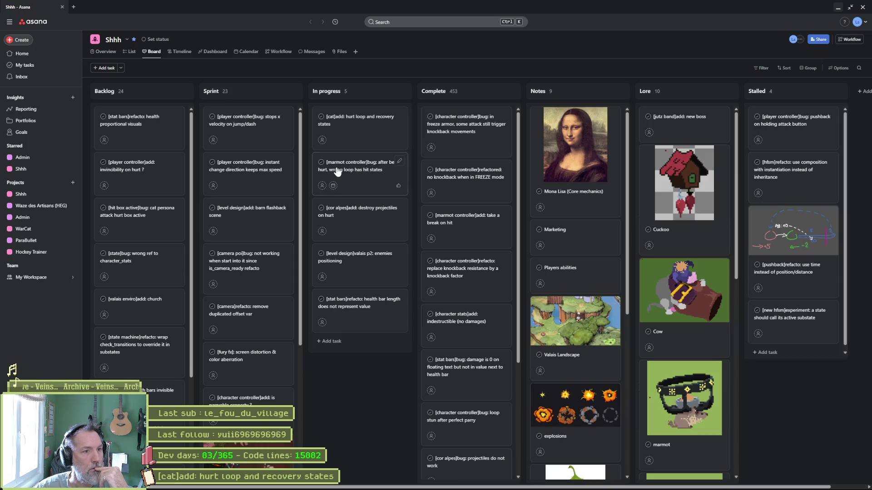
View the cat hurt loop task's details in Asana without changing them, then return to Godot
click(366, 124)
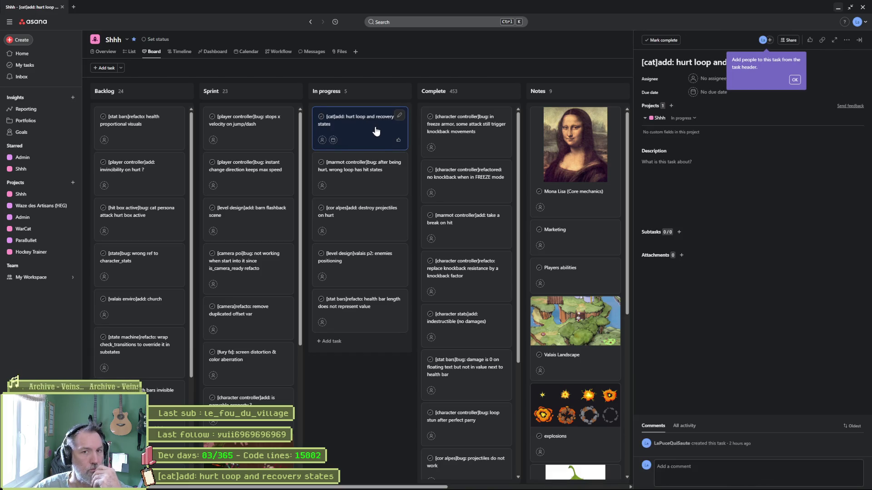
mouse_move(431, 488)
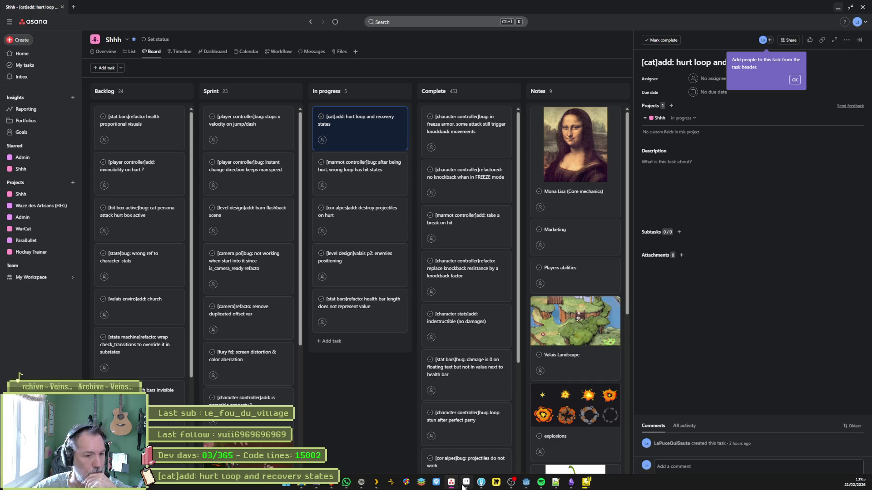
click(464, 484)
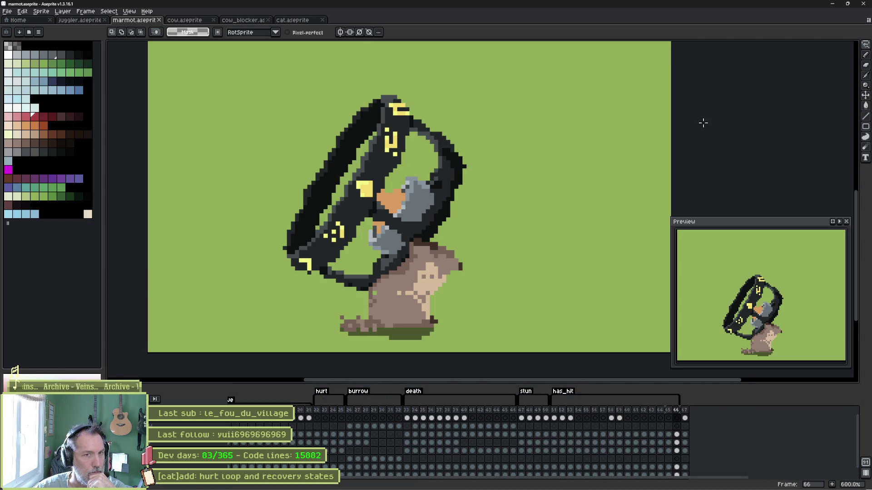
click(834, 6)
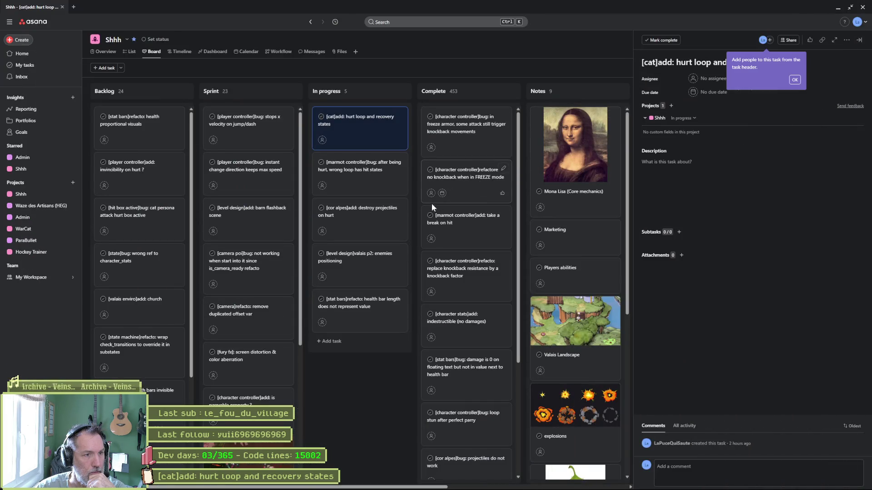
mouse_move(440, 485)
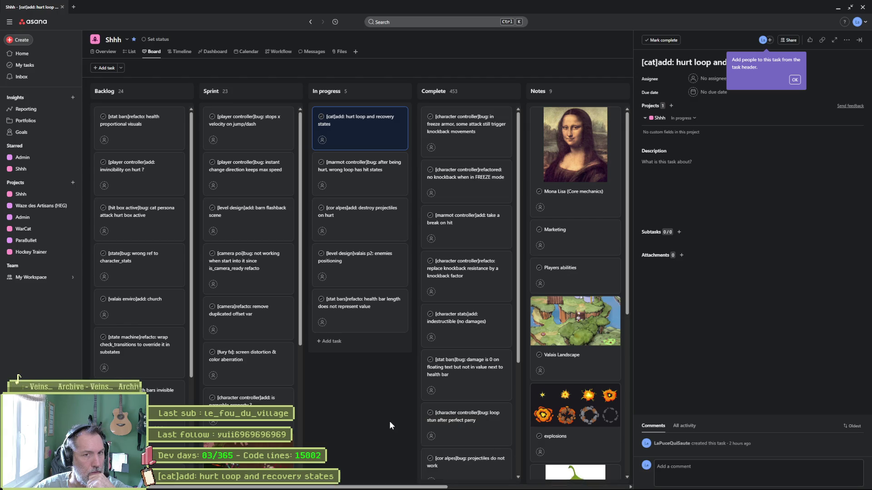
click(794, 80)
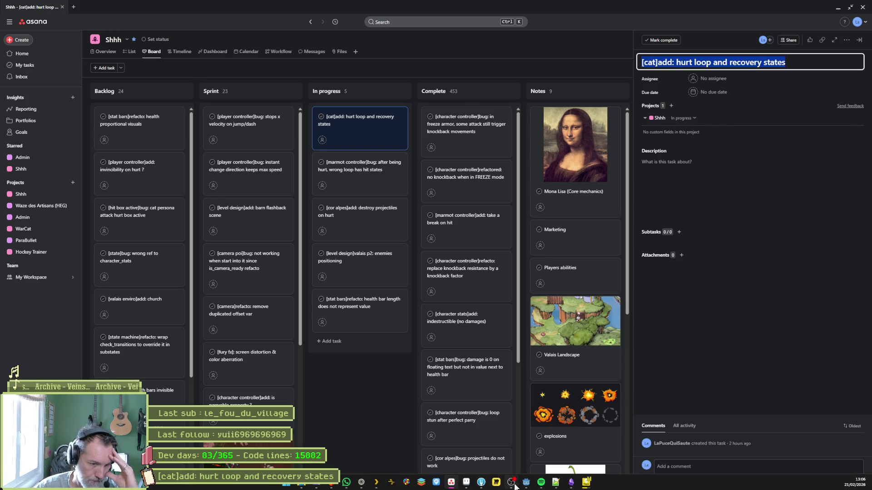
click(526, 482)
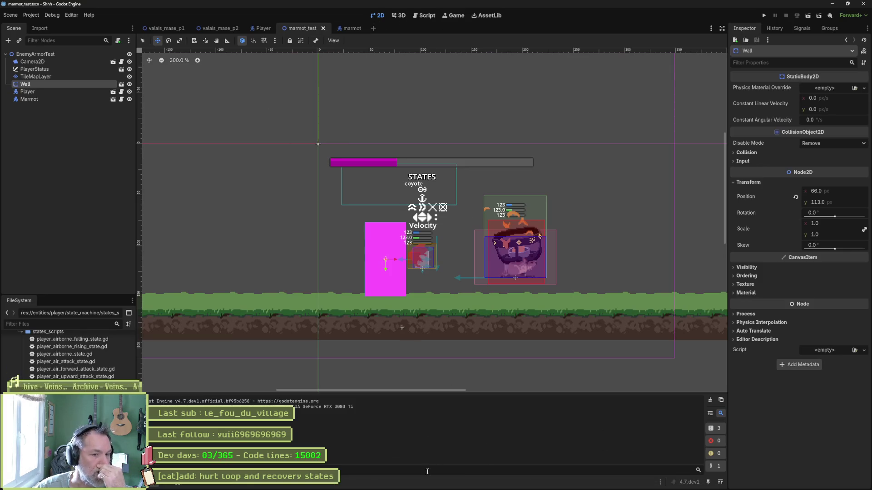
In Fork, review the character_controller.gd diff, examining the knockback condition and CameraManager lines
click(481, 483)
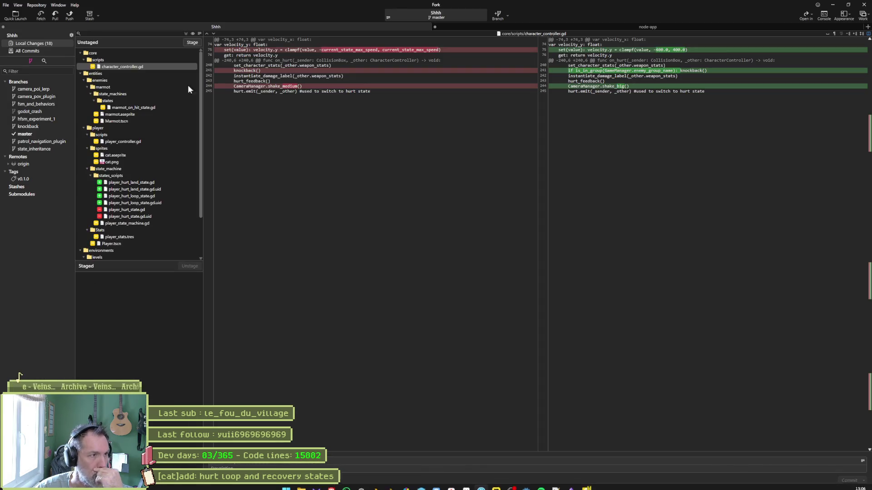
mouse_move(217, 73)
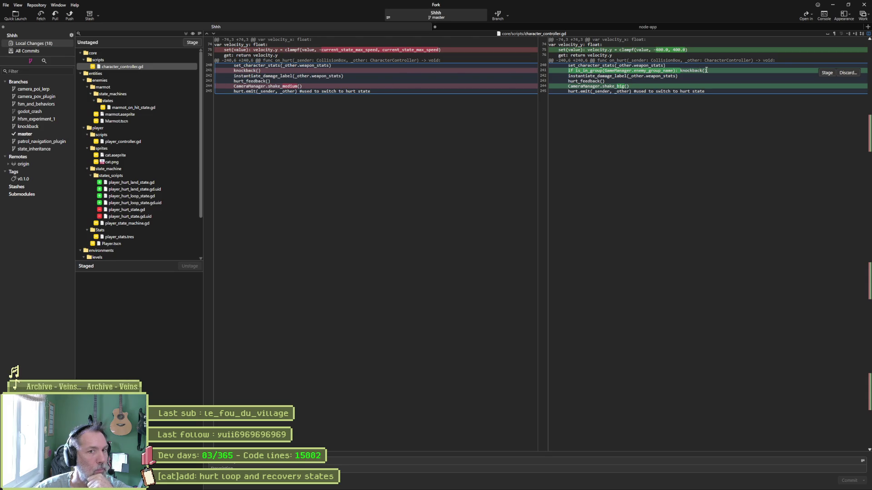
drag(679, 71, 568, 71)
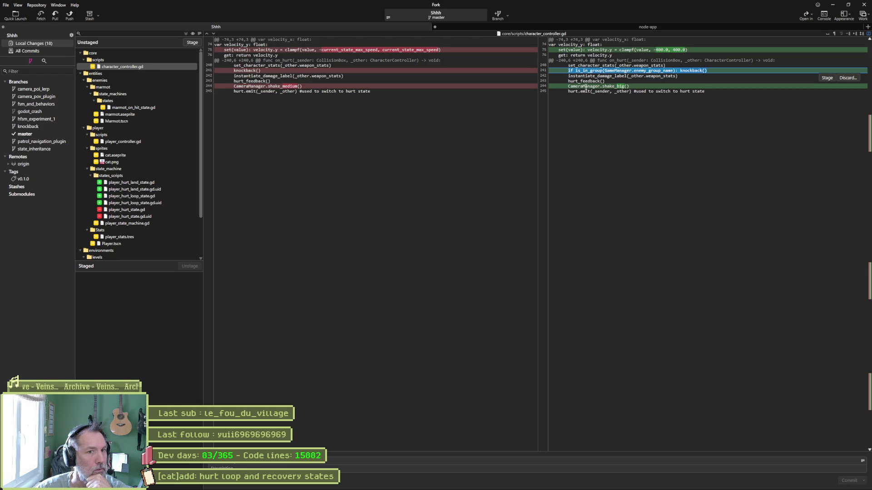
click(623, 85)
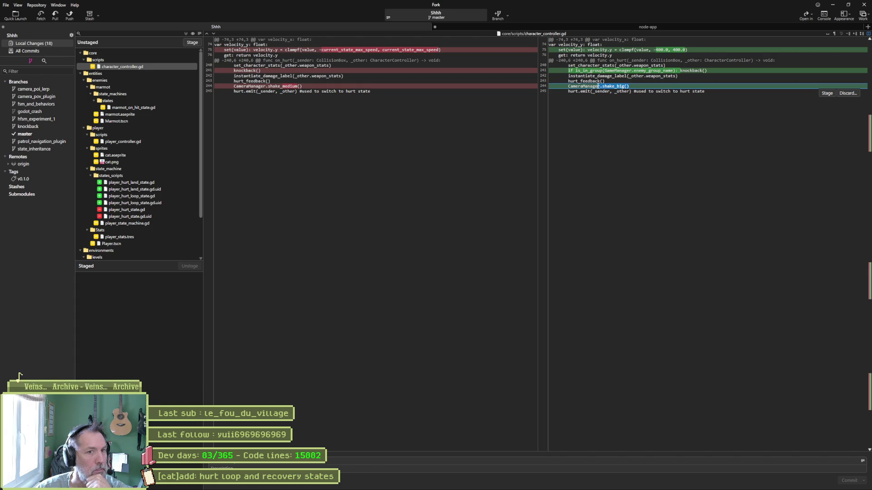
drag(568, 87, 627, 87)
click(644, 94)
View the marmot_on_hit_state.gd, player_controller.gd and cat.png diffs
mouse_move(658, 89)
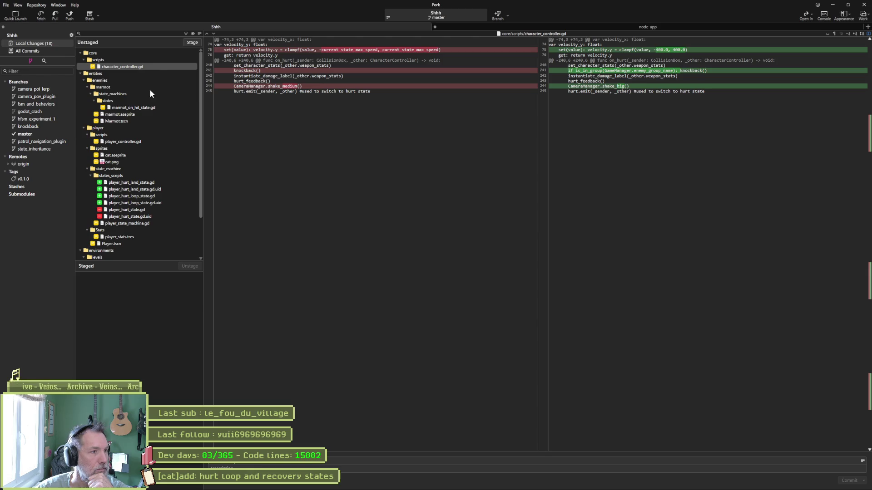
click(132, 107)
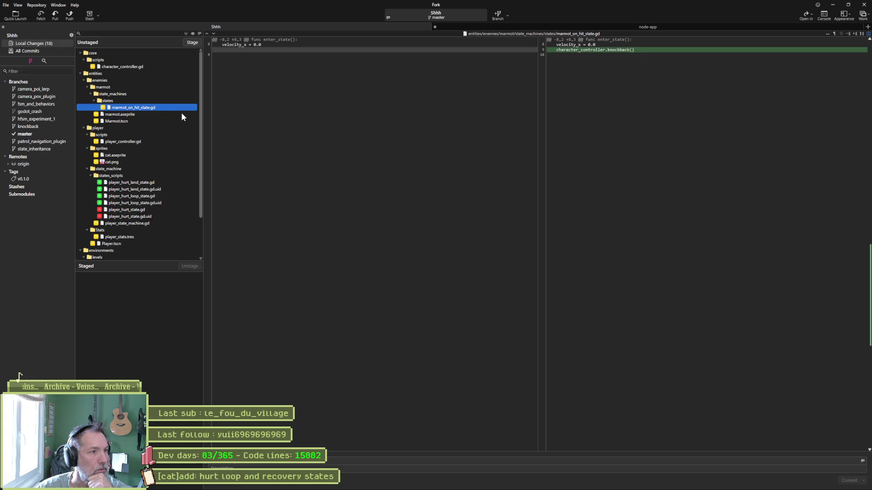
mouse_move(612, 55)
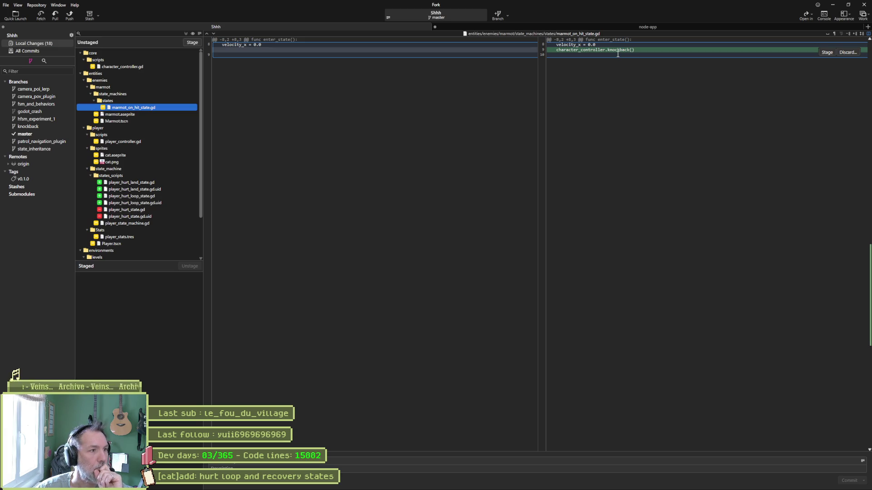
click(132, 142)
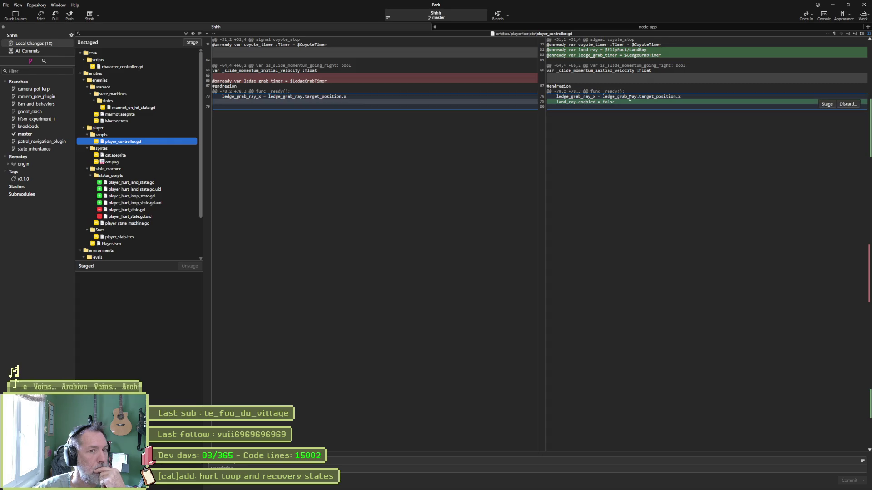
click(121, 161)
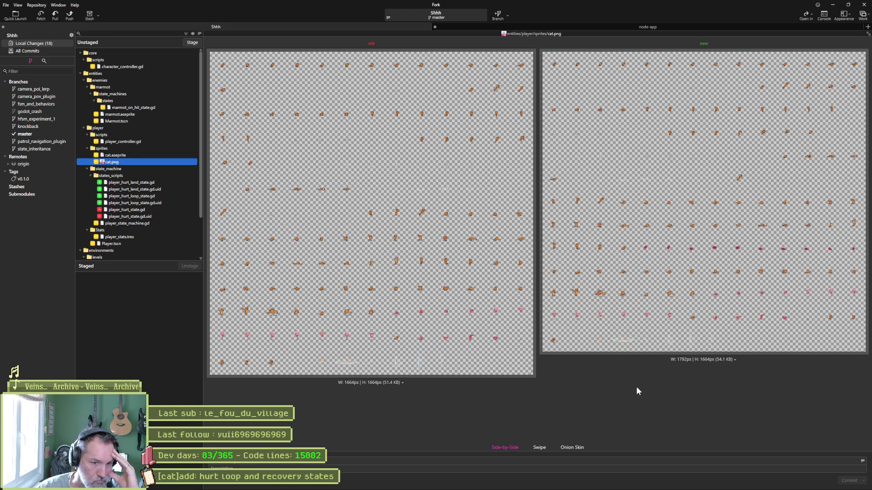
Compare the cat.png sheets in Onion Skin and Side-by-Side, then view player_hurt_land_state.gd
click(579, 448)
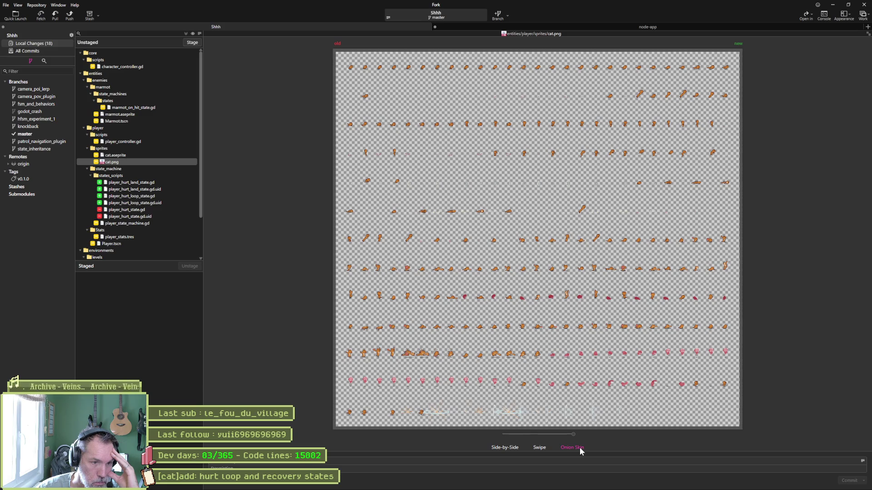
click(505, 448)
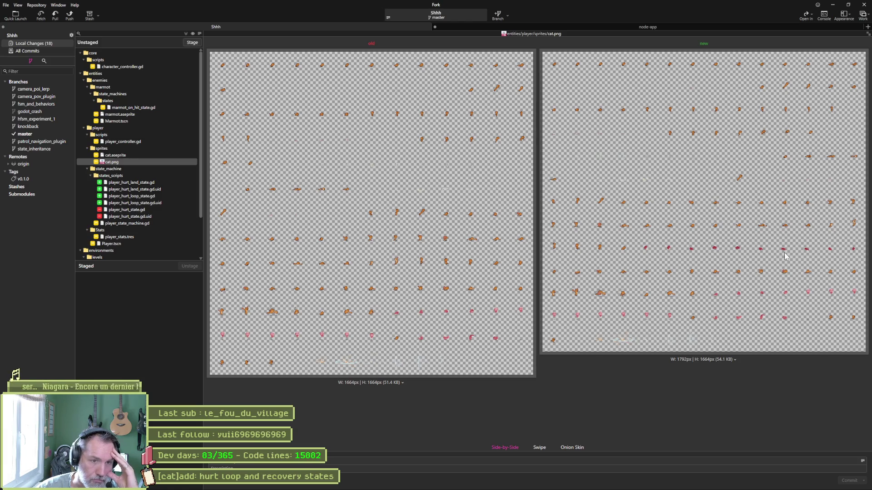
click(140, 183)
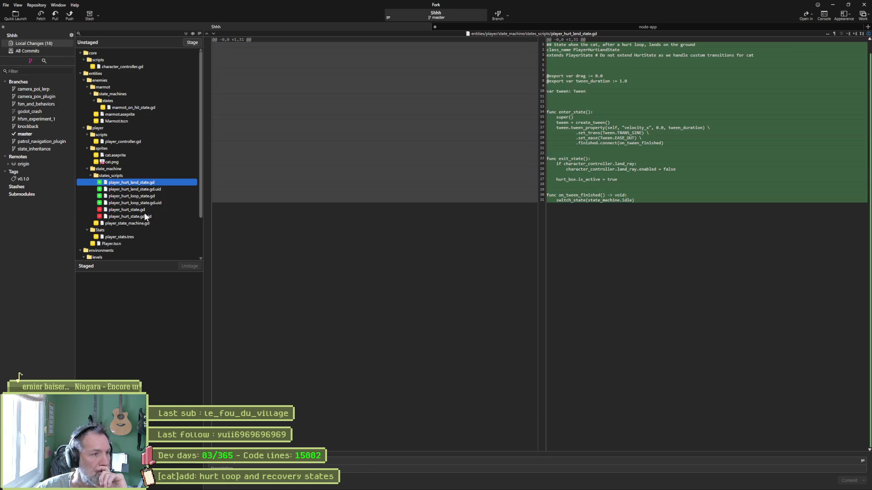
Review the new player_hurt_loop_state.gd diff in Fork, selecting its landing check on lines 31–33
click(140, 194)
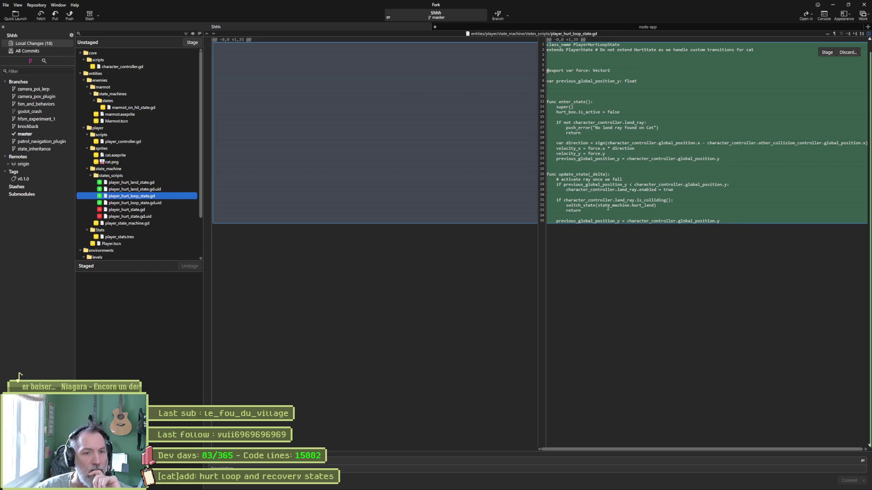
drag(634, 210, 643, 198)
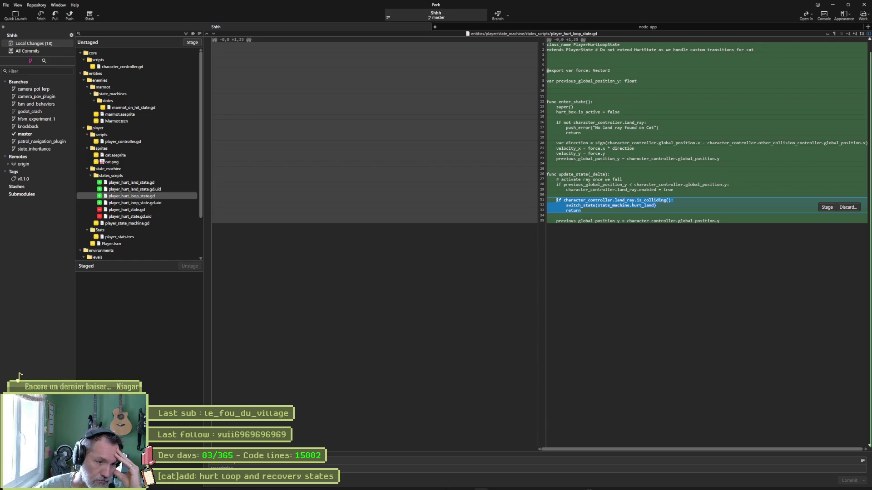
Open player_hurt_loop_state.gd in Godot's script editor and start a new function at its end
mouse_move(482, 485)
click(525, 482)
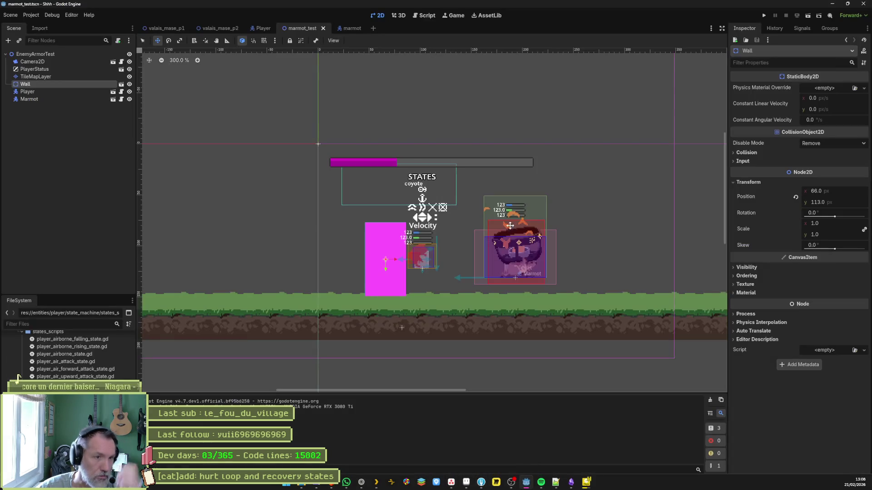
click(425, 16)
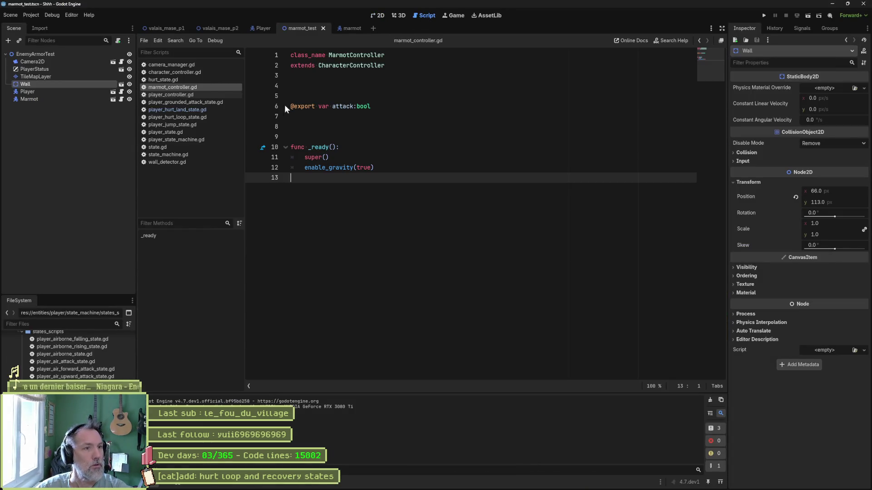
click(198, 117)
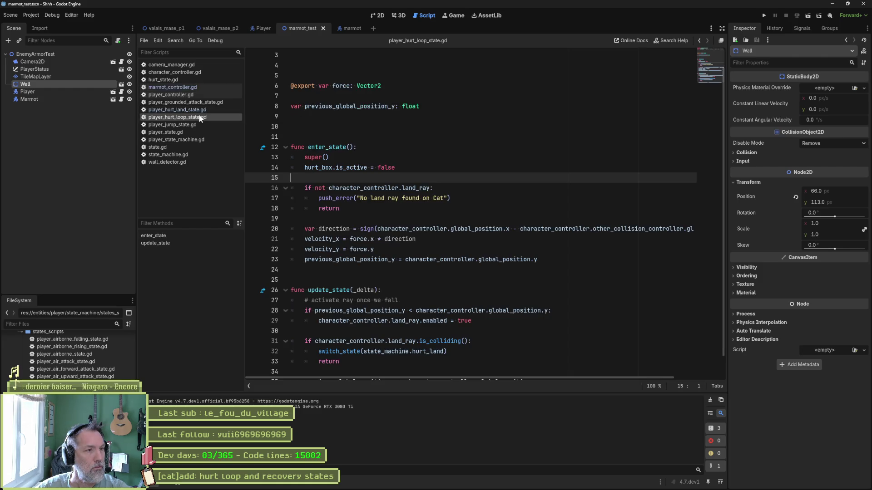
scroll(363, 276, down, 1)
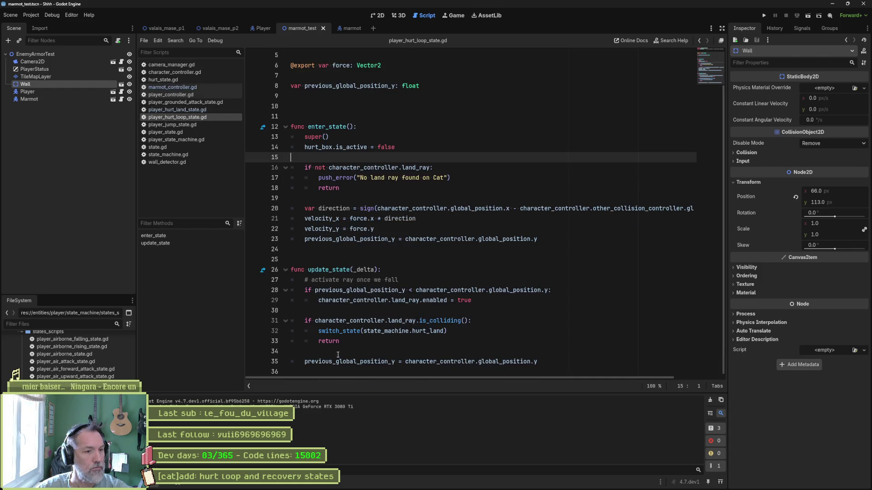
click(345, 371)
key(Return)
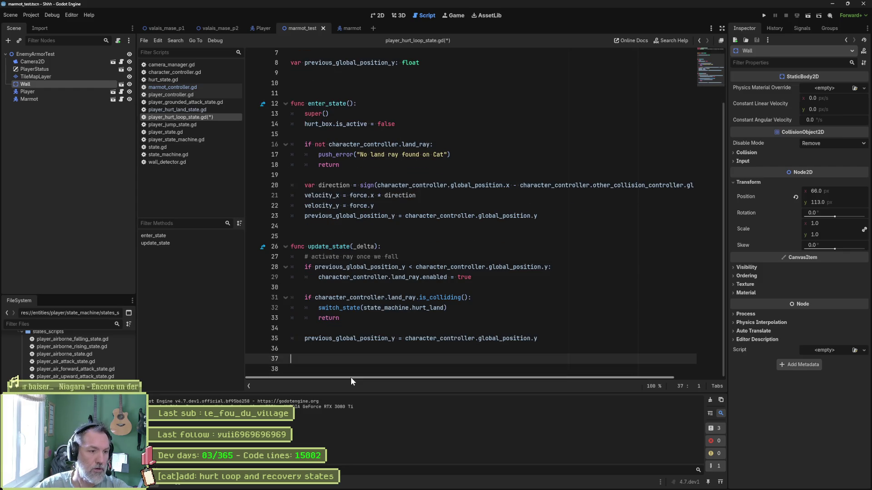
key(Return)
text(func)
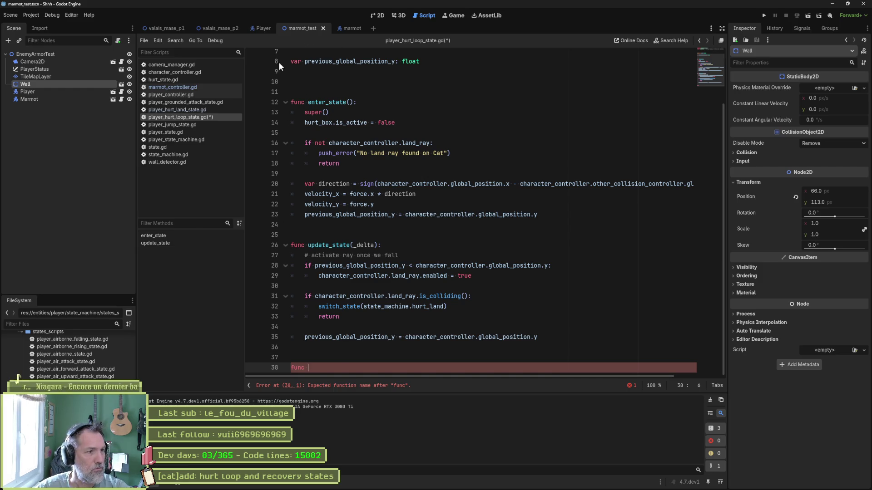
Copy check_transitions from player_jump_state.gd into the end of the hurt loop script
click(190, 95)
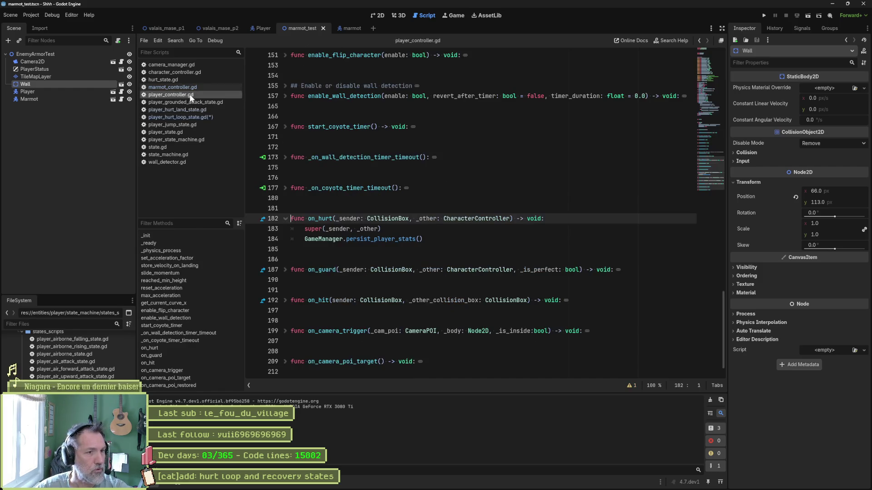
click(185, 123)
drag(364, 330, 272, 136)
key(ctrl+c)
click(197, 117)
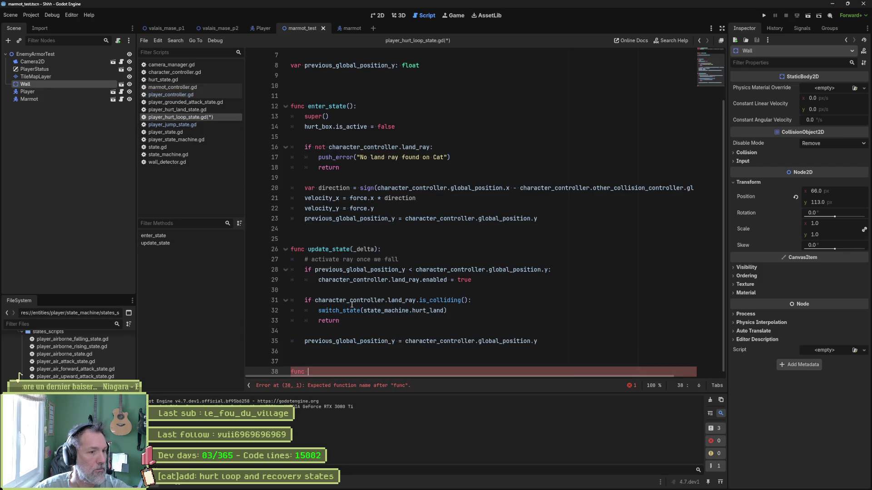
key(ctrl+z)
key(ctrl+v)
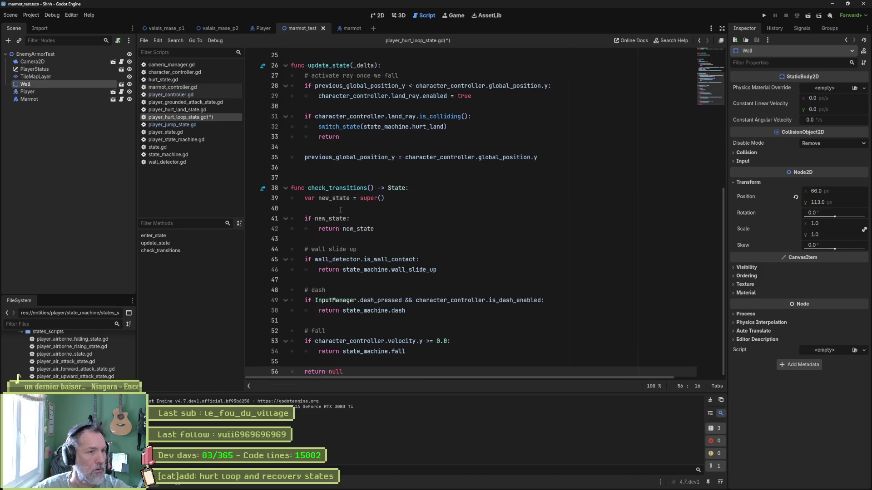
Move the land_ray landing check from update_state into check_transitions, replacing the wall slide, dash and fall checks
click(377, 253)
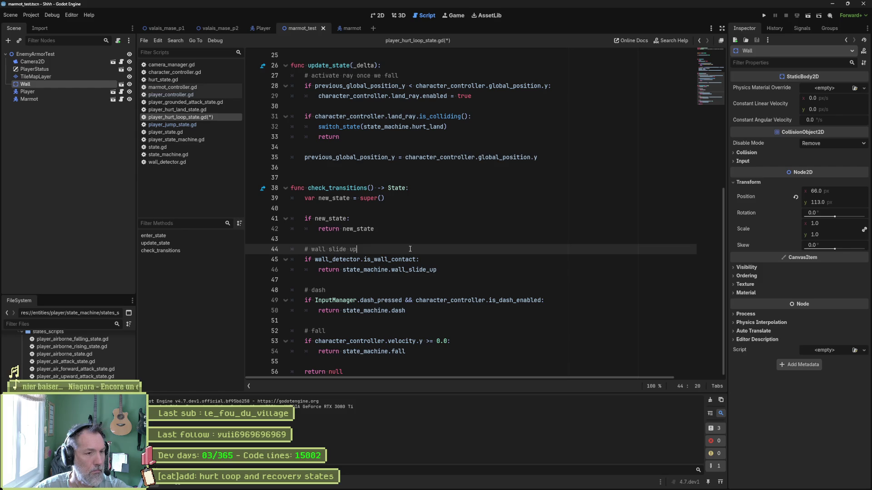
drag(413, 135, 509, 100)
key(ctrl+c)
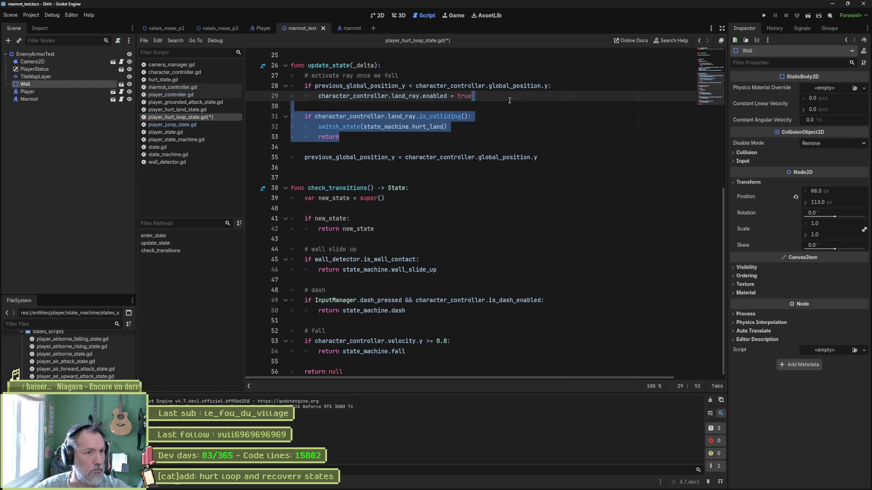
key(Delete)
drag(411, 309, 430, 189)
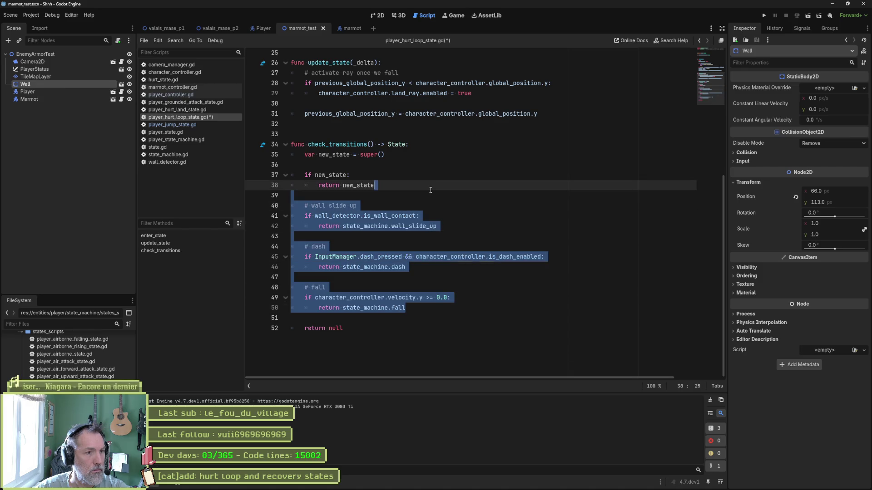
key(ctrl+v)
click(399, 203)
key(Up)
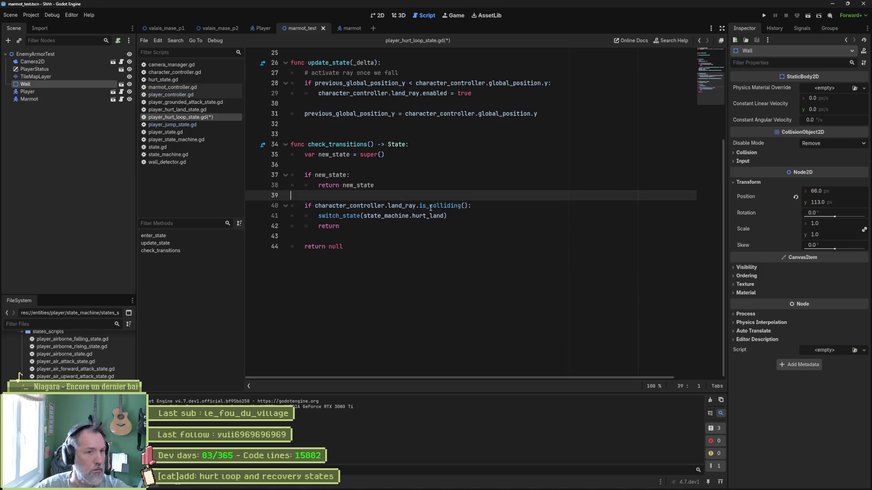
key(Return)
text(# hurt land)
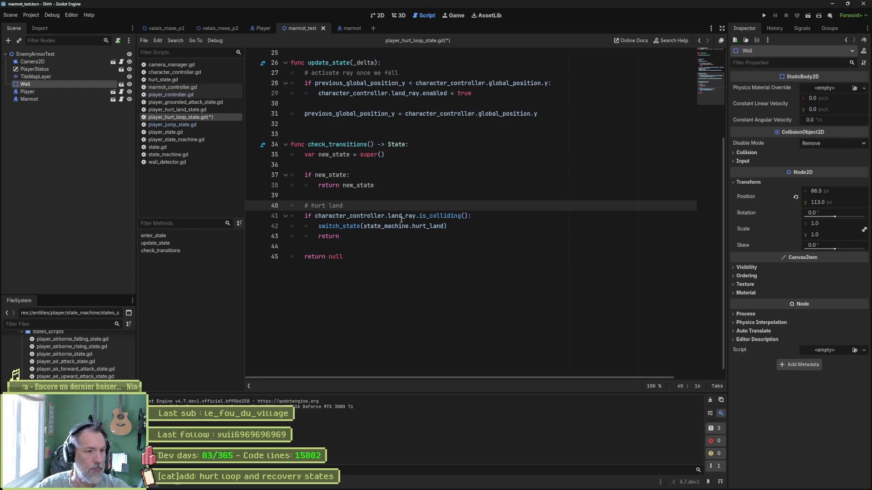
Delete the redundant return after switch_state, save the script and run the scene
click(411, 236)
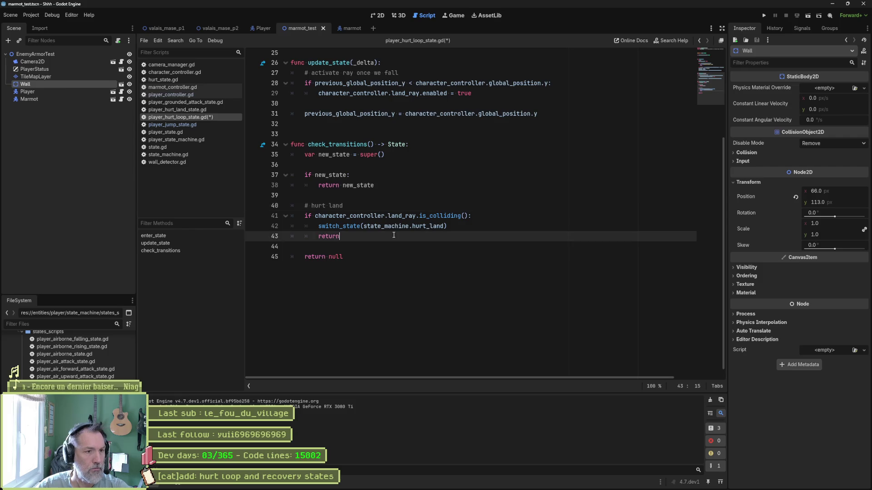
key(ctrl+shift+k)
key(ctrl+s)
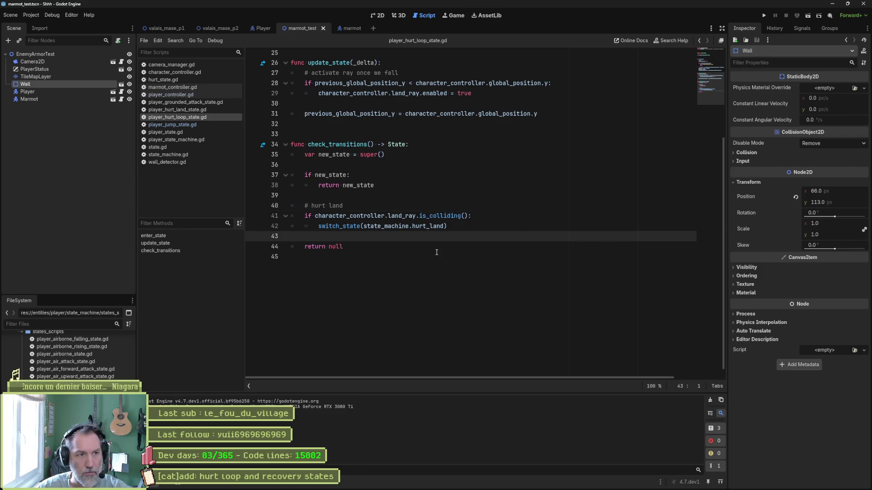
key(F6)
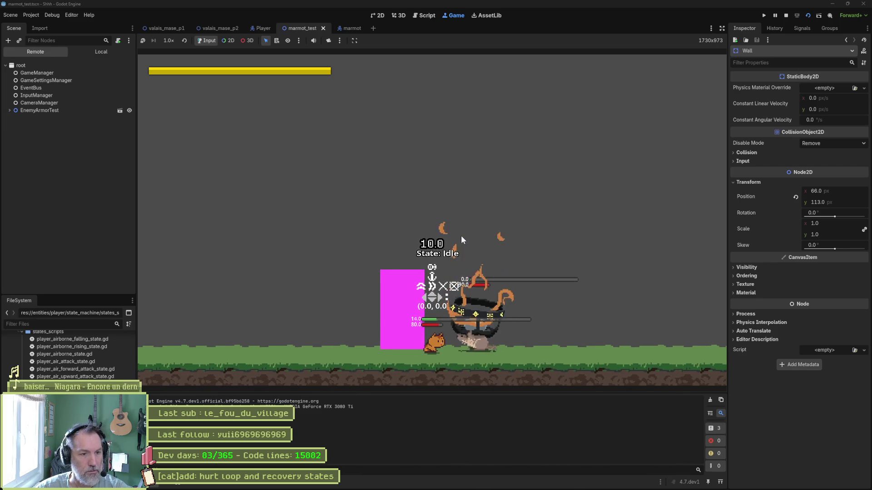
Stop the test game with F8 and review the landing check inside check_transitions
key(F8)
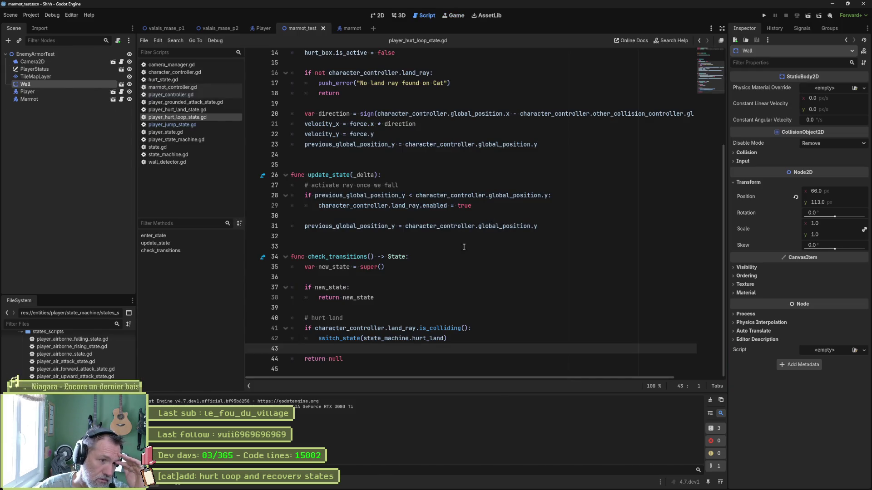
drag(409, 259, 409, 359)
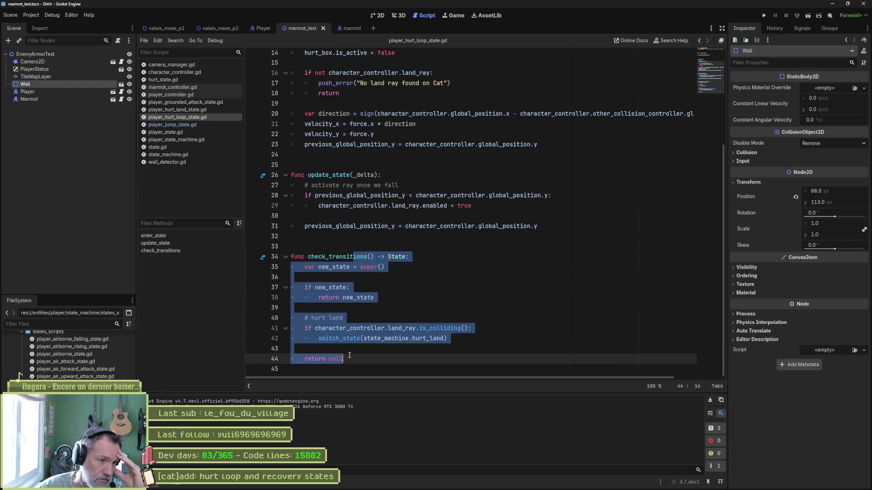
click(354, 287)
drag(354, 258, 354, 339)
click(343, 256)
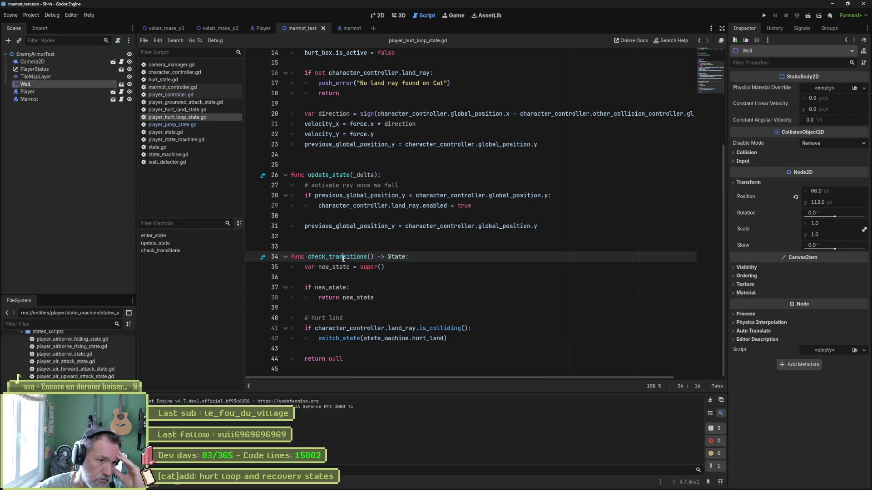
mouse_move(343, 256)
mouse_down()
mouse_move(354, 339)
mouse_move(354, 266)
mouse_move(363, 297)
mouse_move(364, 338)
mouse_move(356, 257)
mouse_up()
click(347, 328)
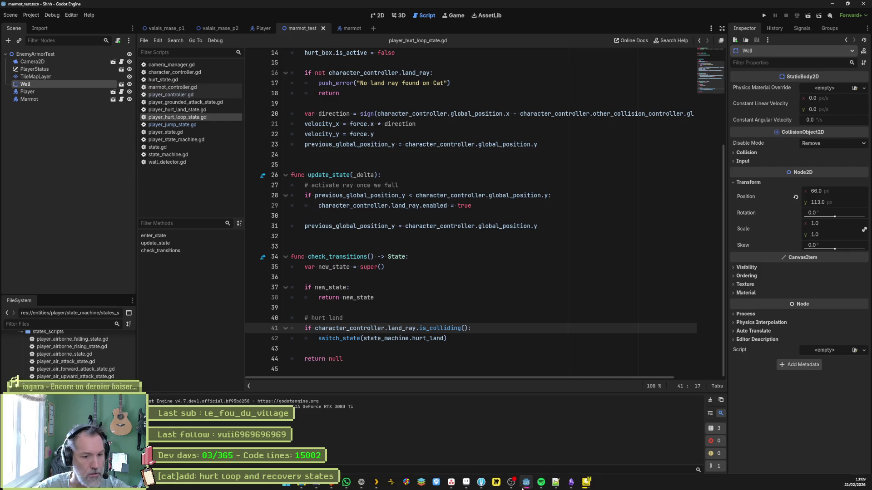
click(481, 482)
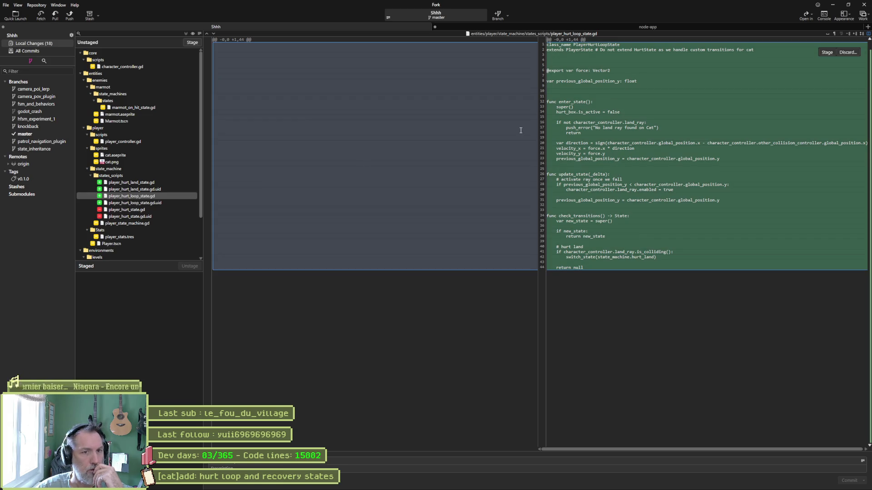
Review the deleted player_hurt_state.gd and player_state_machine.gd diffs, then stage all changes
click(137, 210)
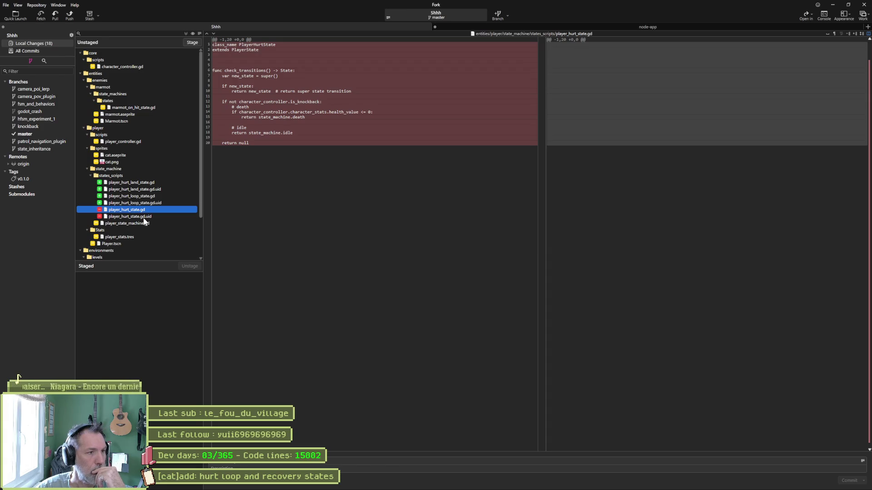
click(137, 224)
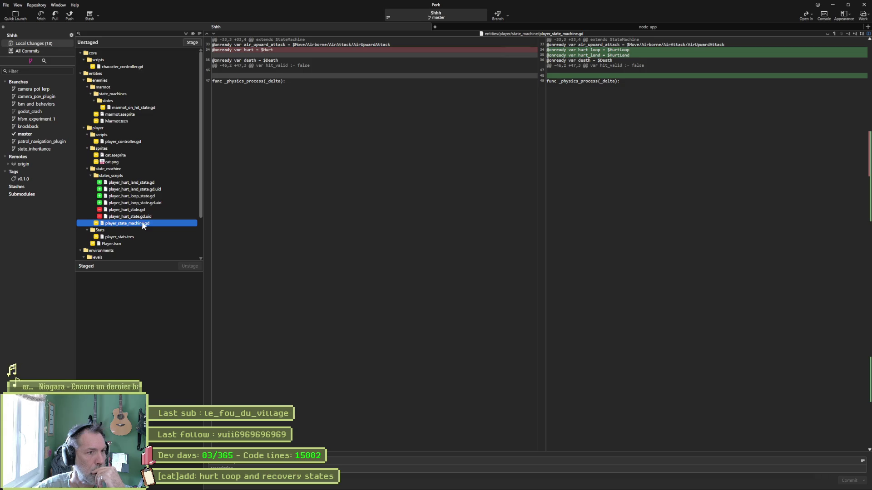
mouse_move(633, 52)
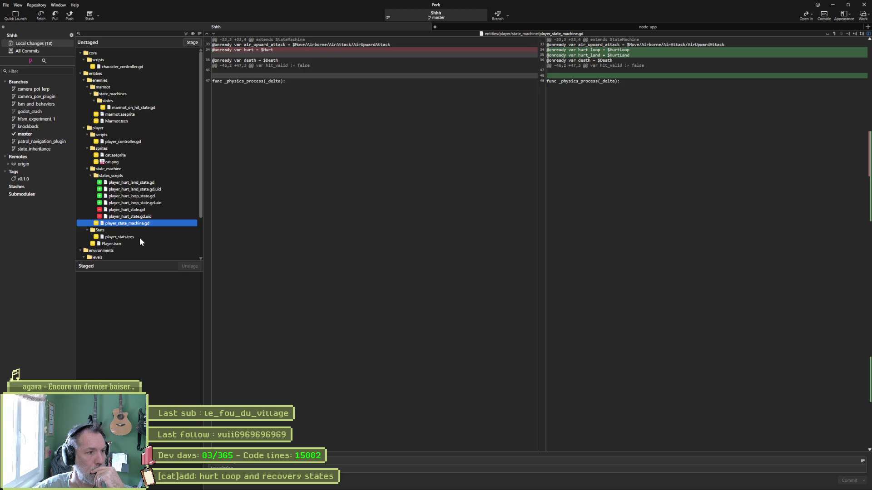
scroll(132, 246, down, 2)
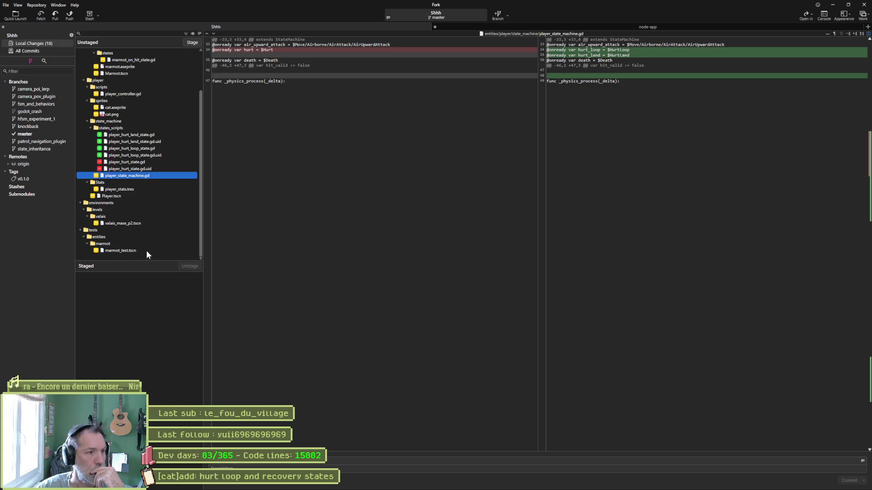
click(193, 43)
mouse_move(526, 485)
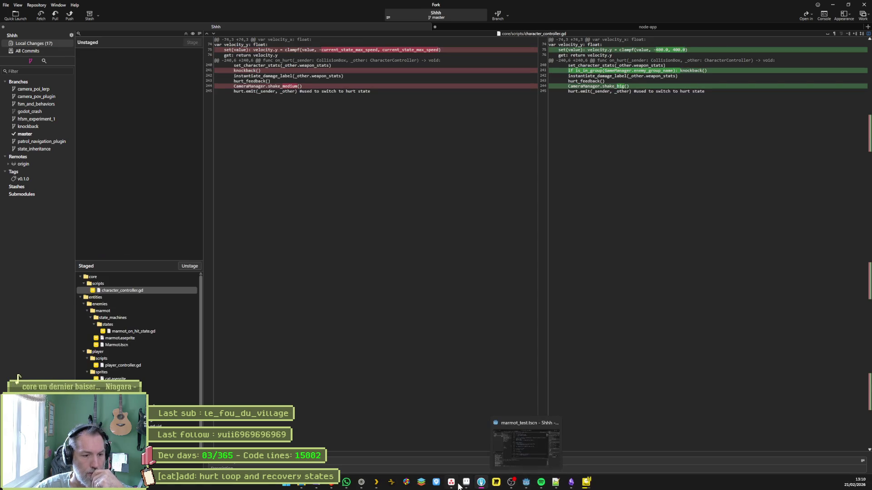
click(526, 443)
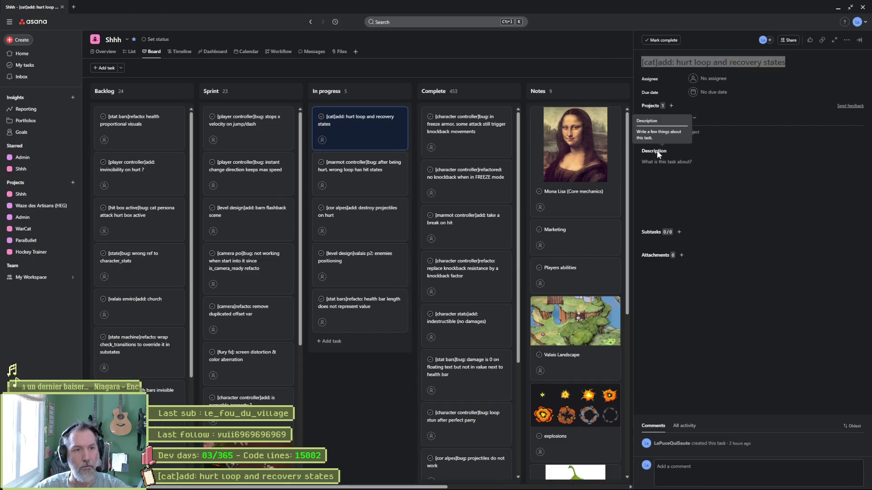
Return from the Asana task to Fork with Alt+Tab
key(alt+Tab)
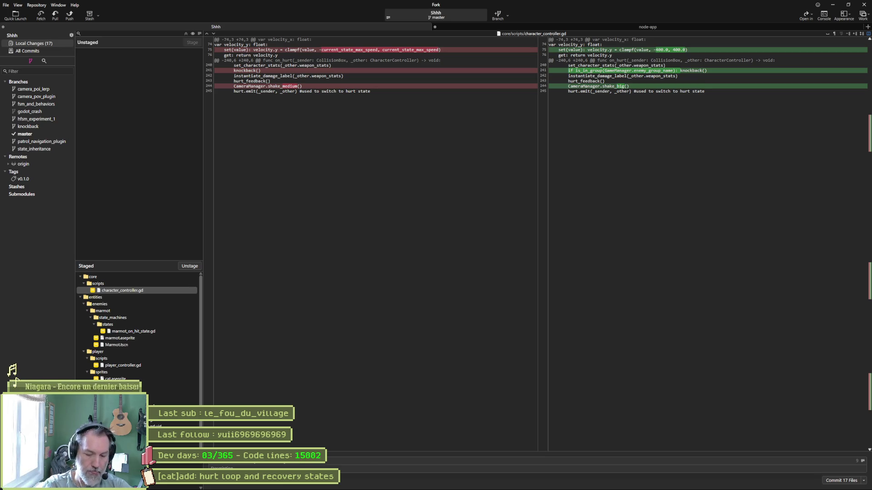
Append 'and animations' to the pasted task title, commit the 17 files, and push master
text(and animations)
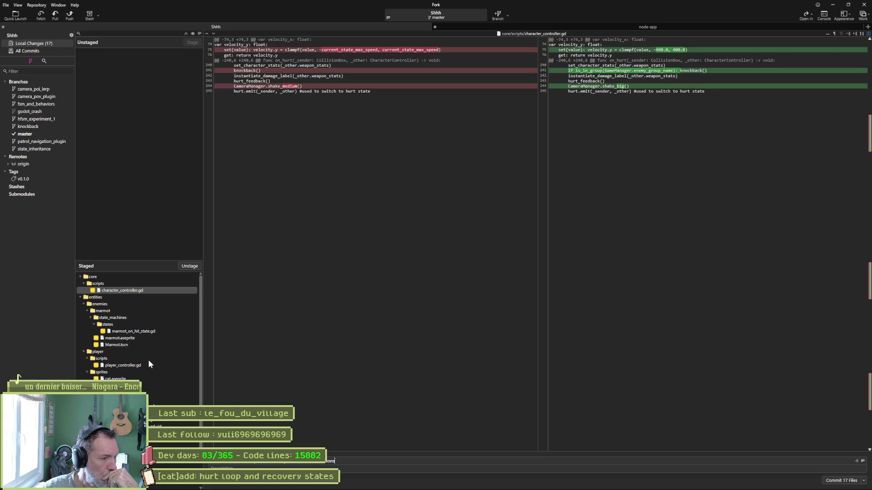
click(146, 332)
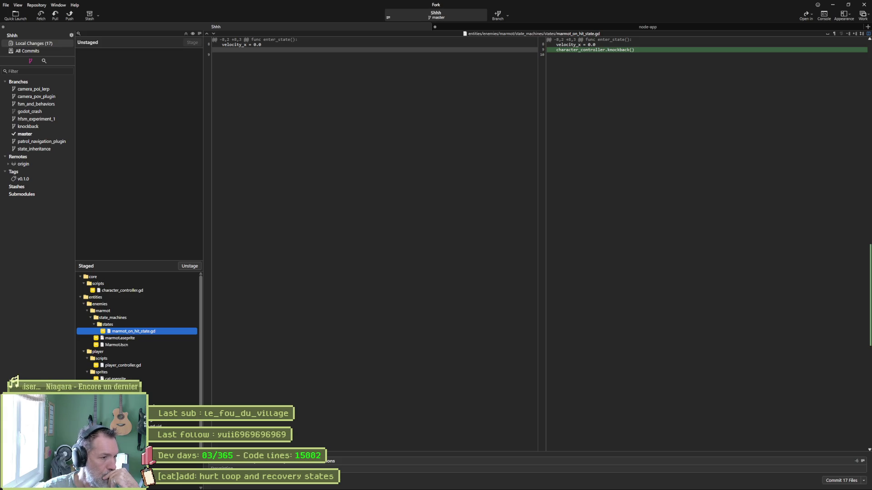
scroll(137, 331, down, 3)
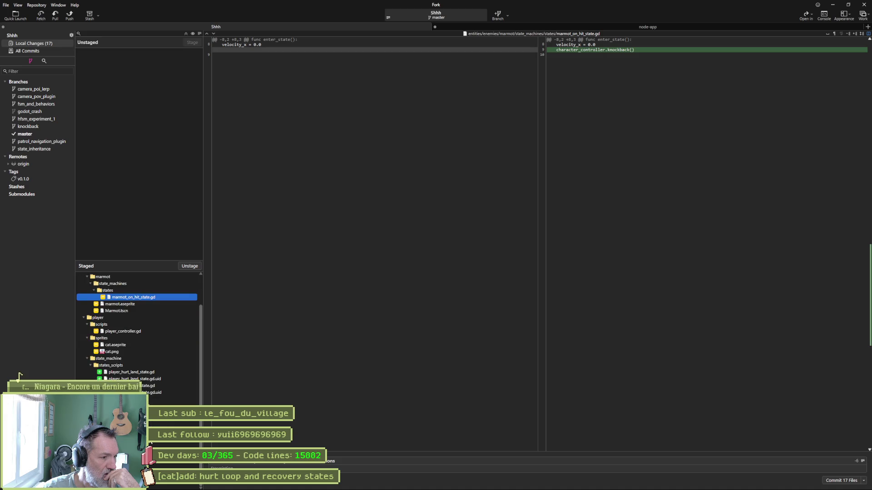
scroll(137, 327, up, 3)
click(662, 332)
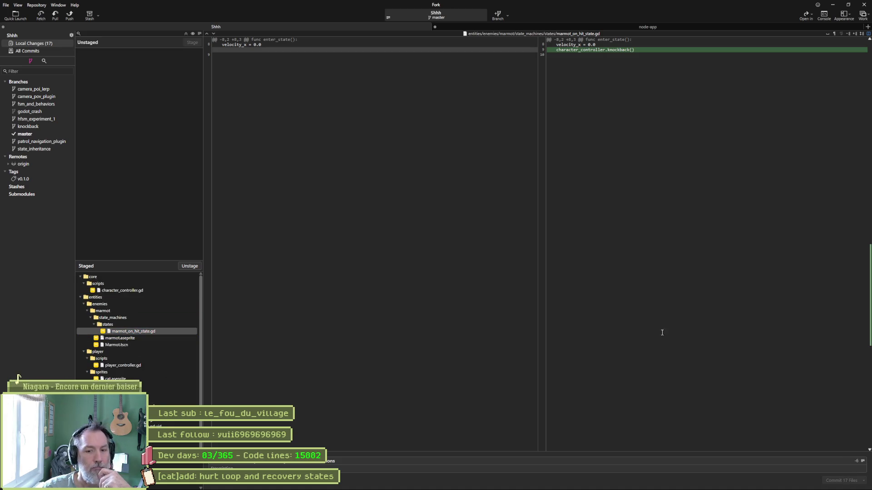
key(ctrl+Return)
click(69, 16)
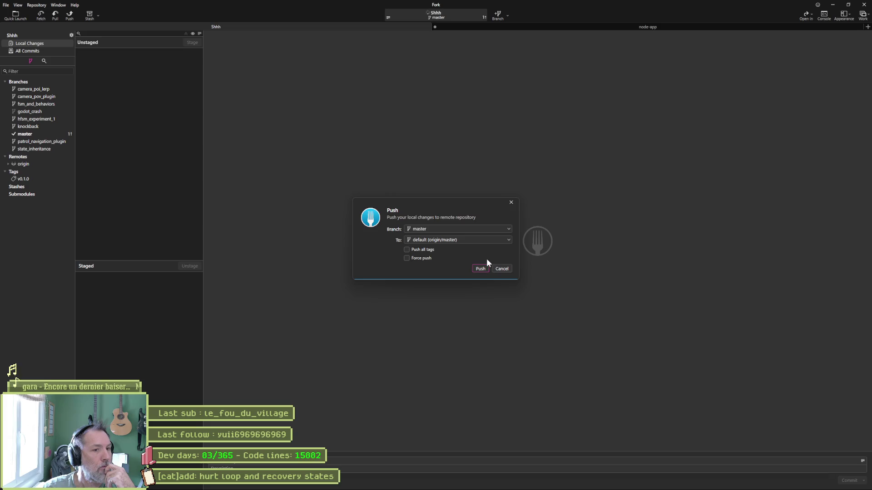